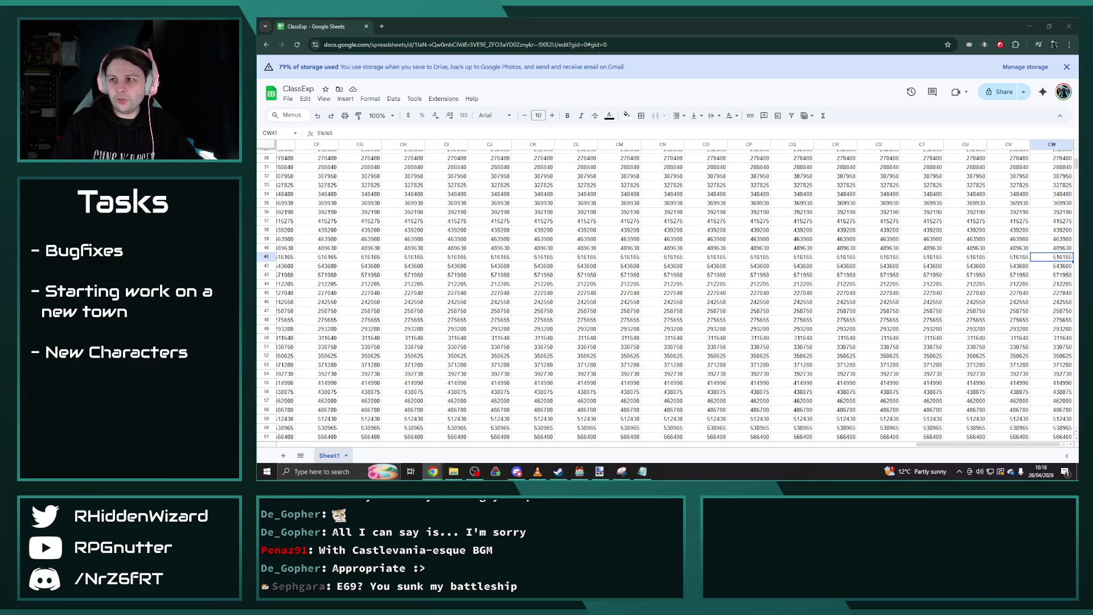
Enter Ref values 85065 through 354585 into cells G71–G79 of the reference sheet.
key(alt+Tab)
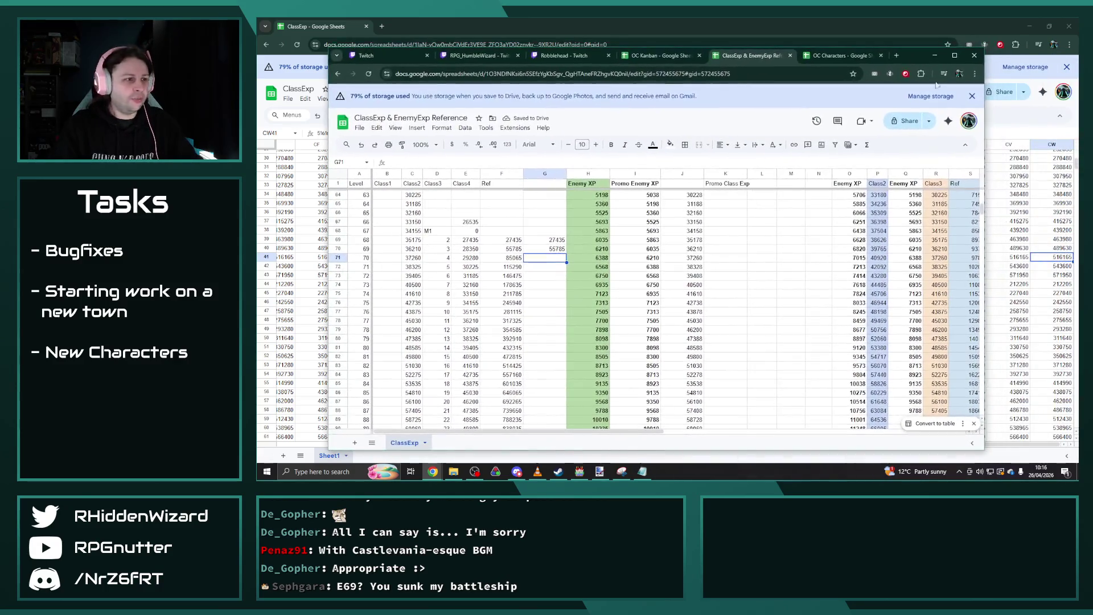
text(850)
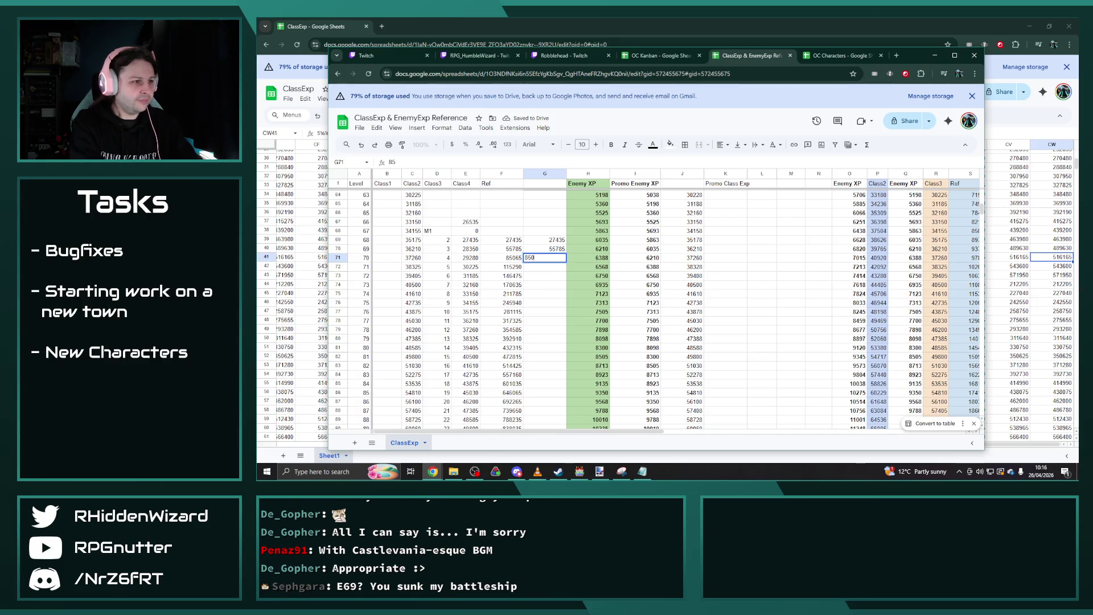
text(65)
key(Return)
text(11)
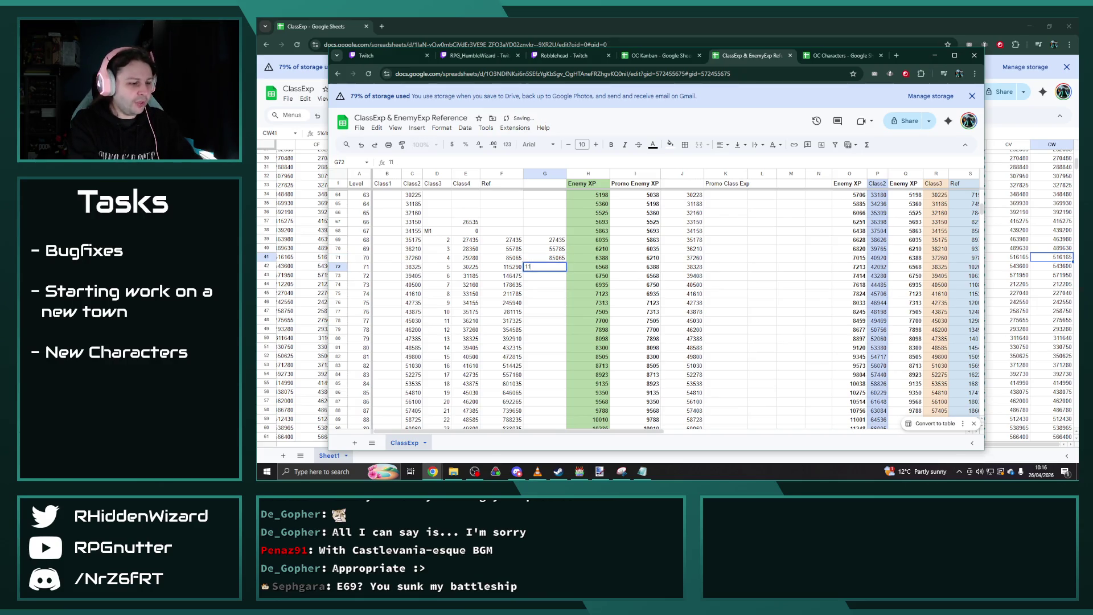
text(5290)
key(Return)
text(146475)
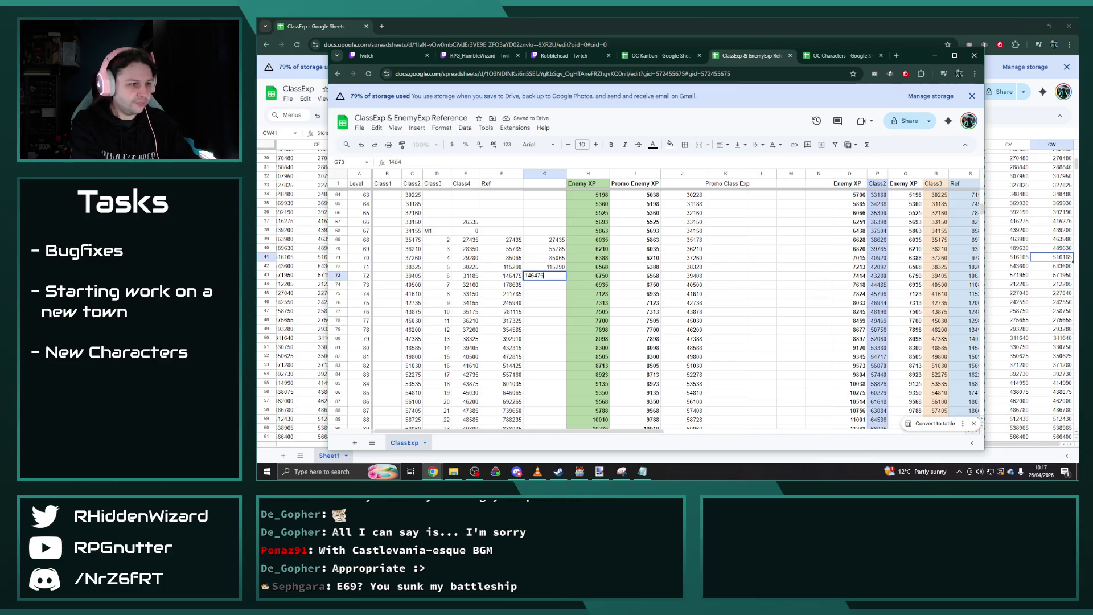
key(Return)
text(178)
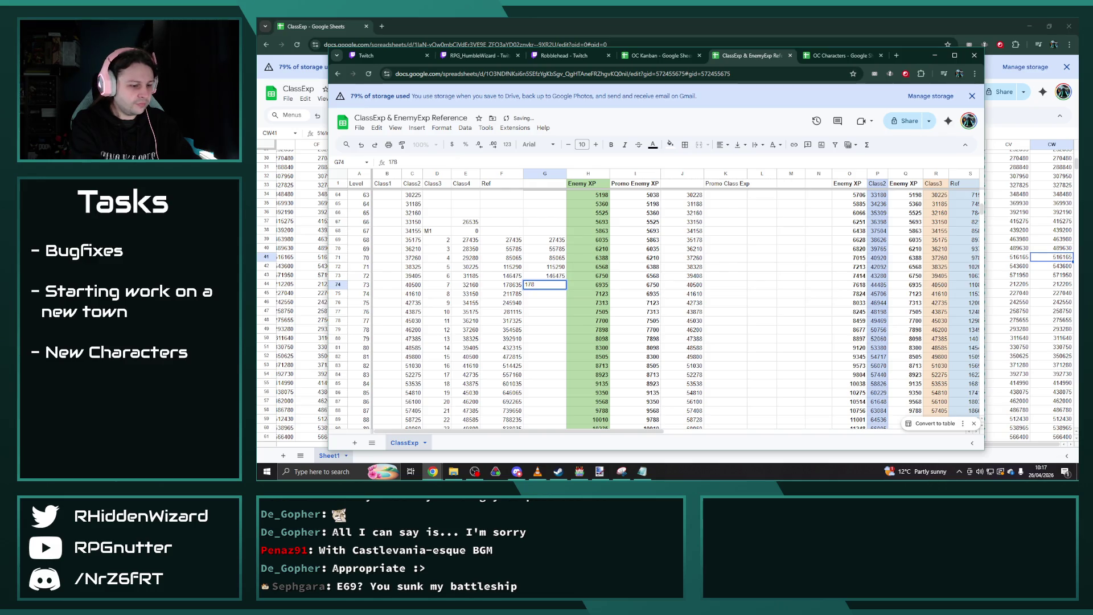
text(635)
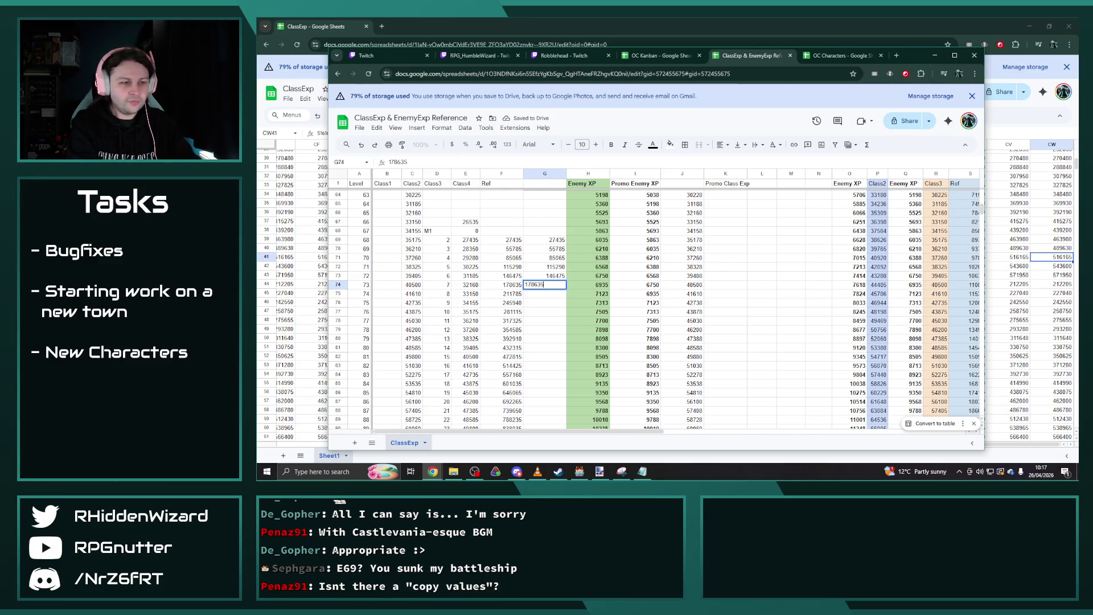
key(Return)
text(2)
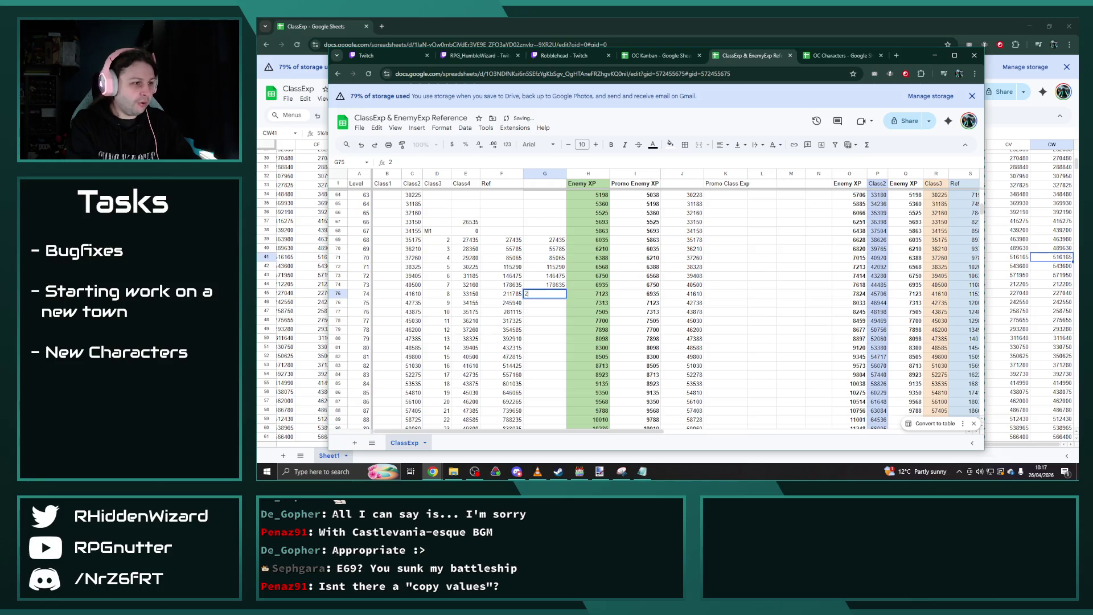
text(11785)
key(Return)
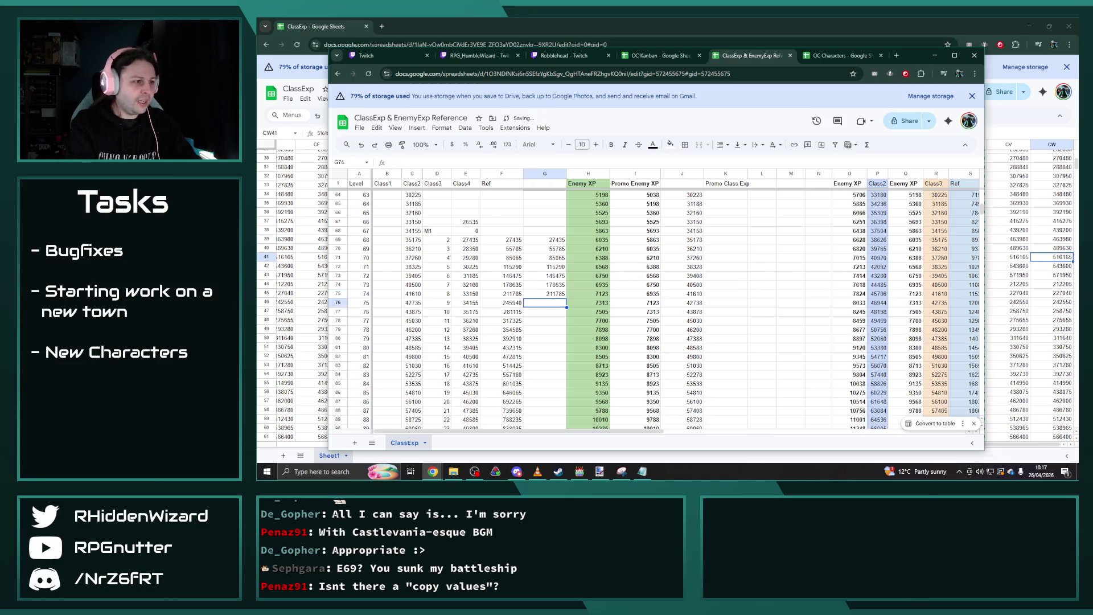
text(245940)
key(Return)
text(281)
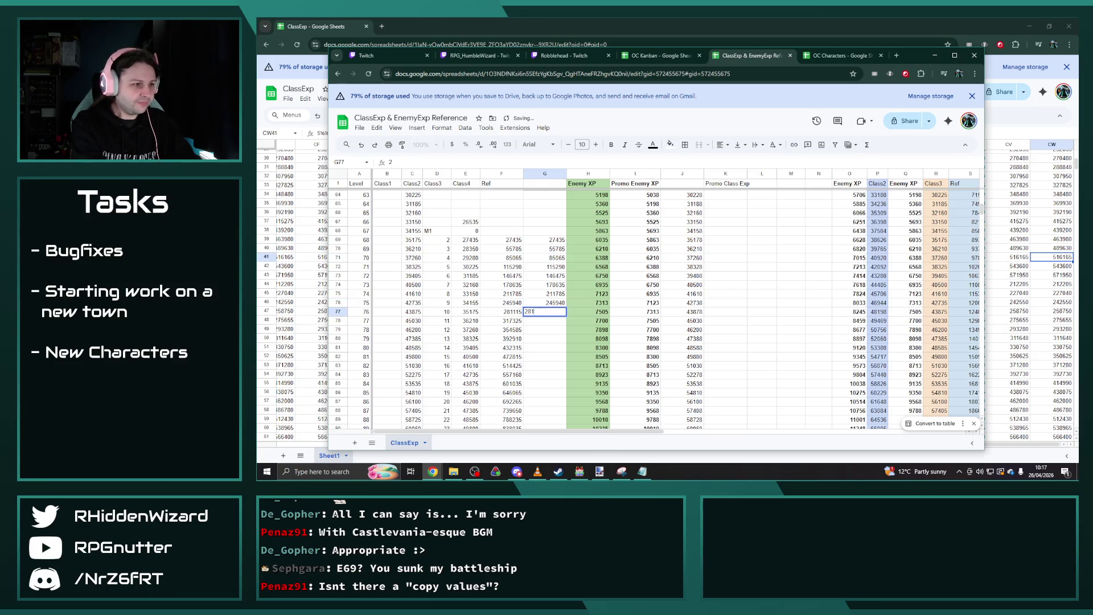
text(115)
key(Return)
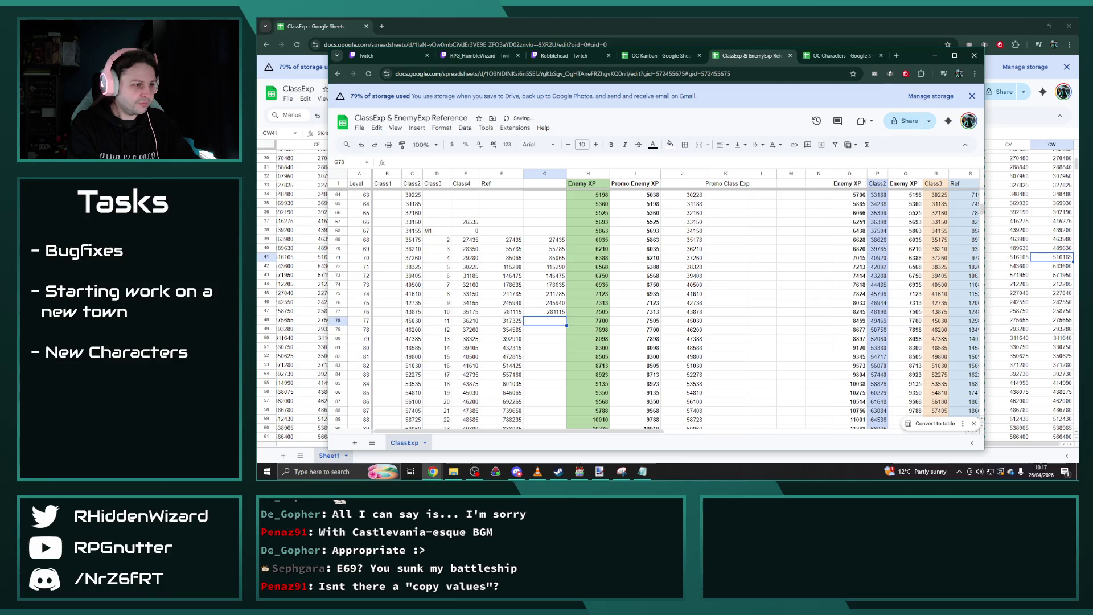
text(317325)
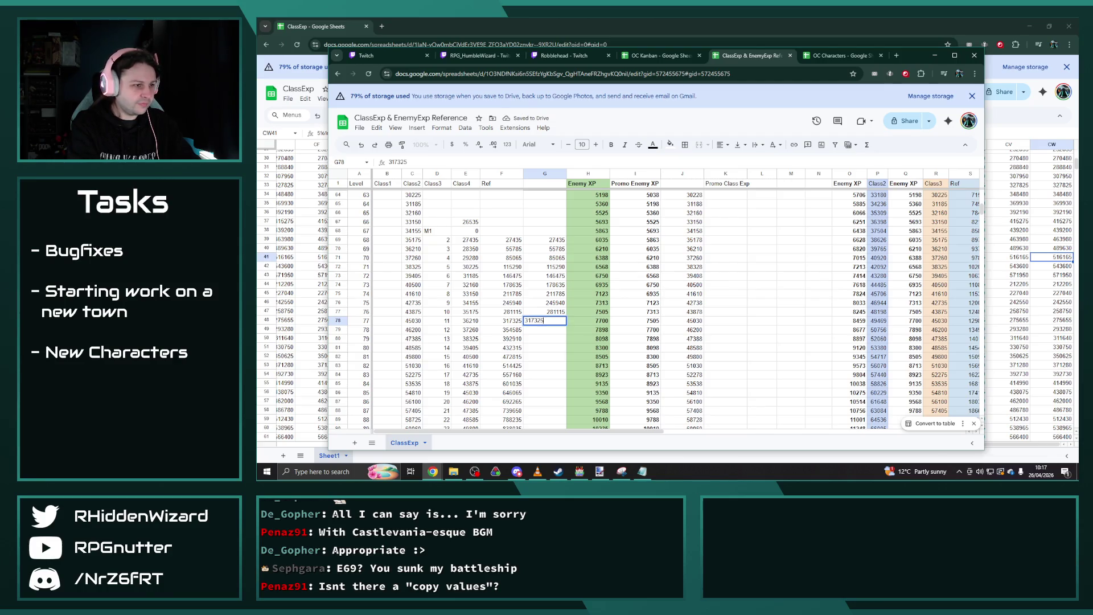
key(Return)
text(354)
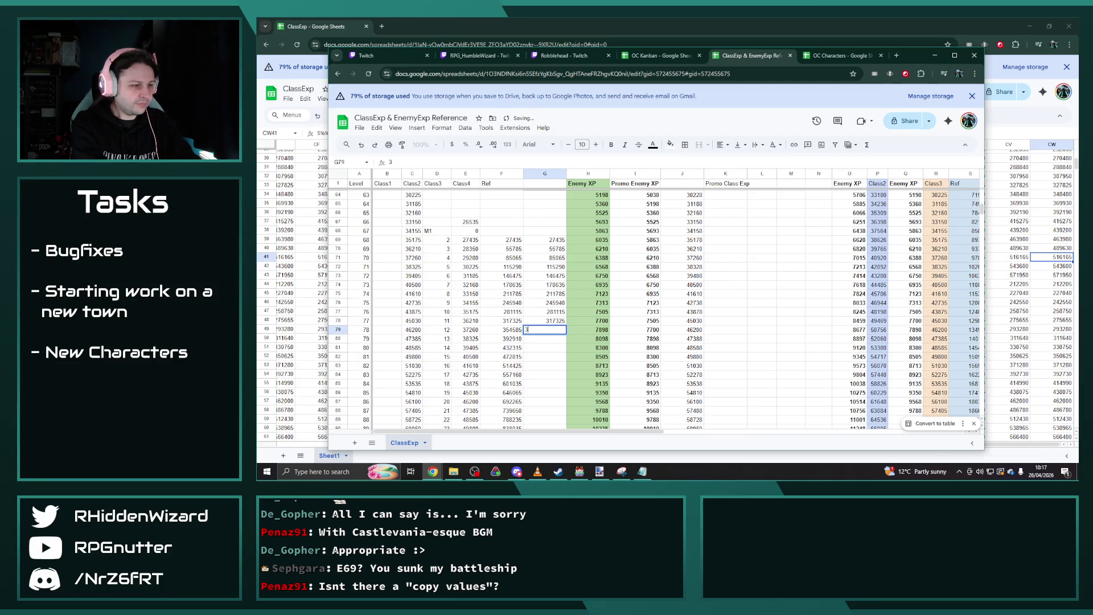
text(585)
key(Return)
Enter Ref values 392910 through 788235 into cells G80–G89.
text(392910)
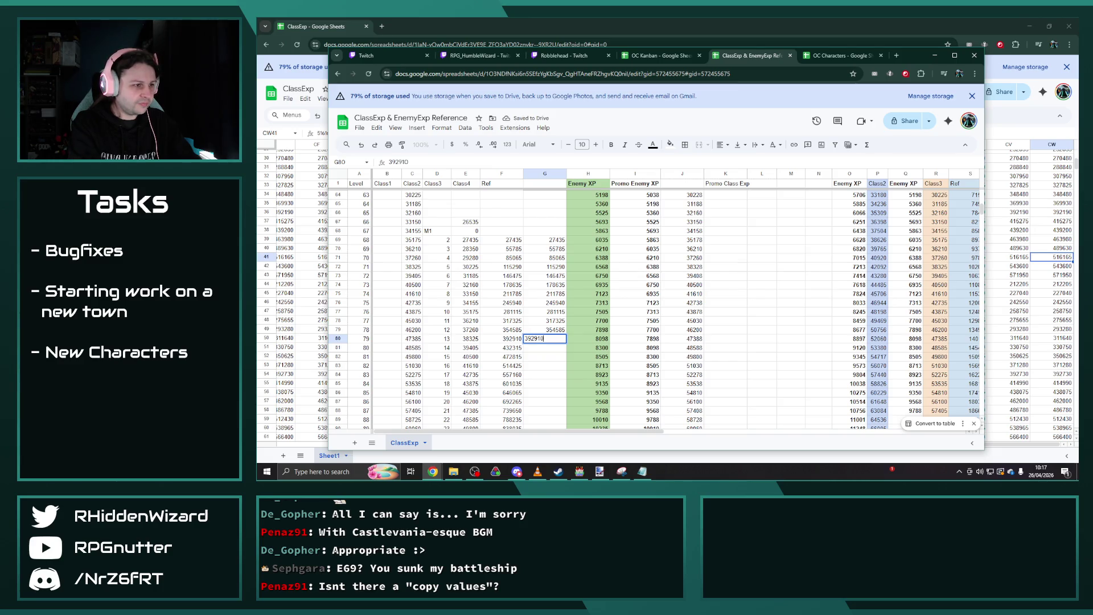
key(Return)
text(432315)
key(Return)
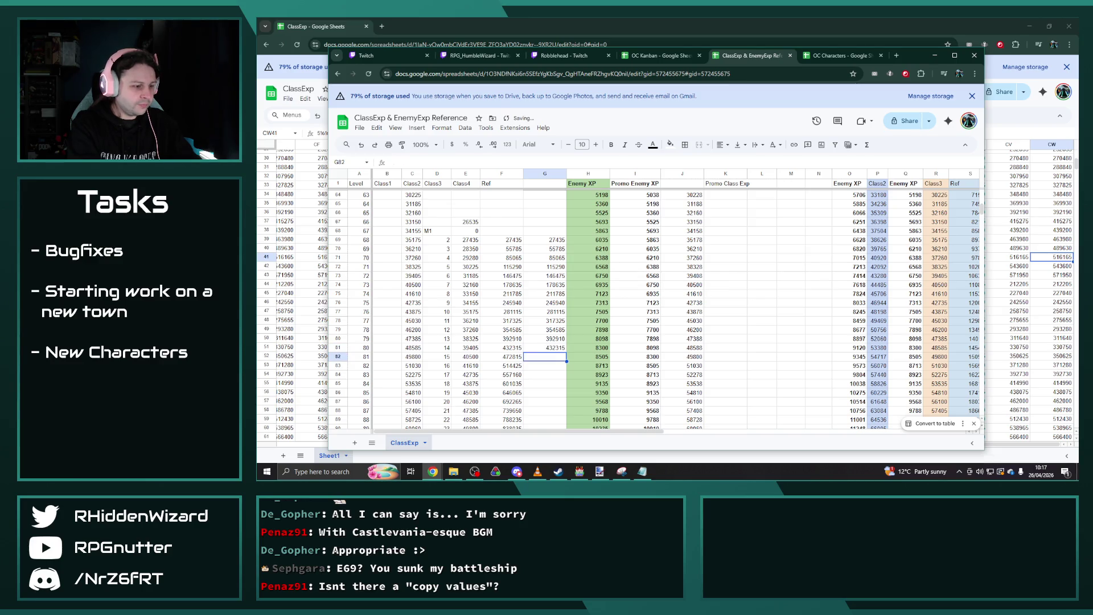
text(472815)
key(Return)
text(51)
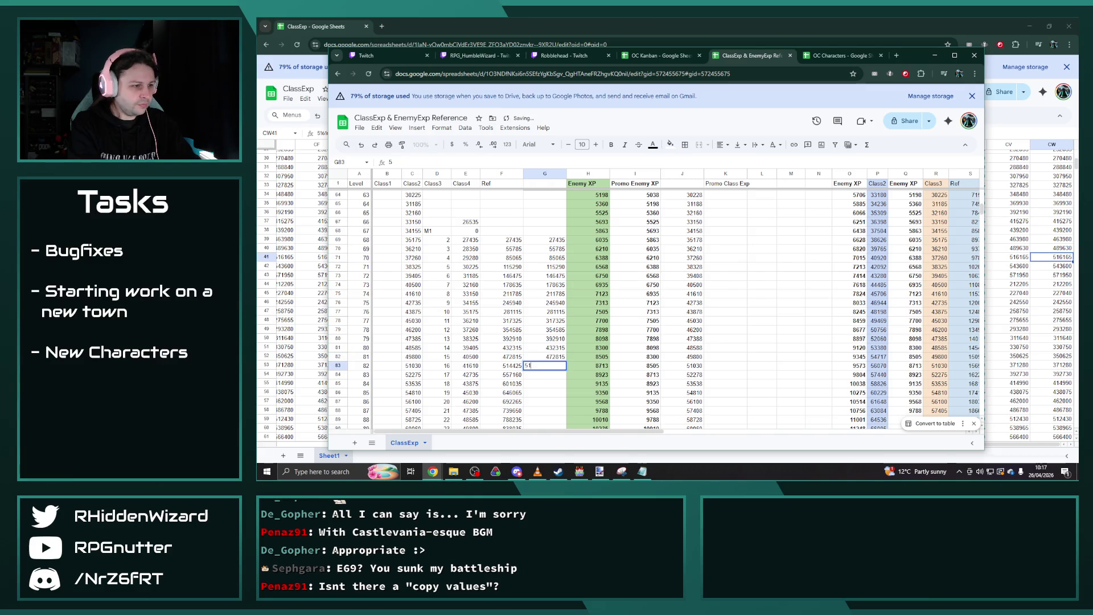
text(4425)
key(Return)
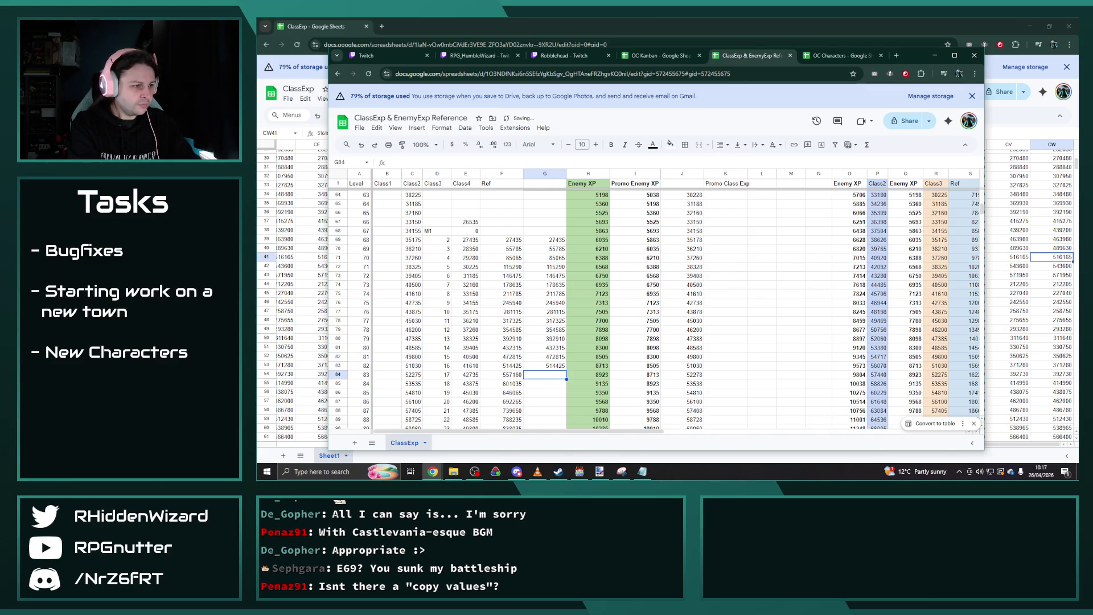
text(557160)
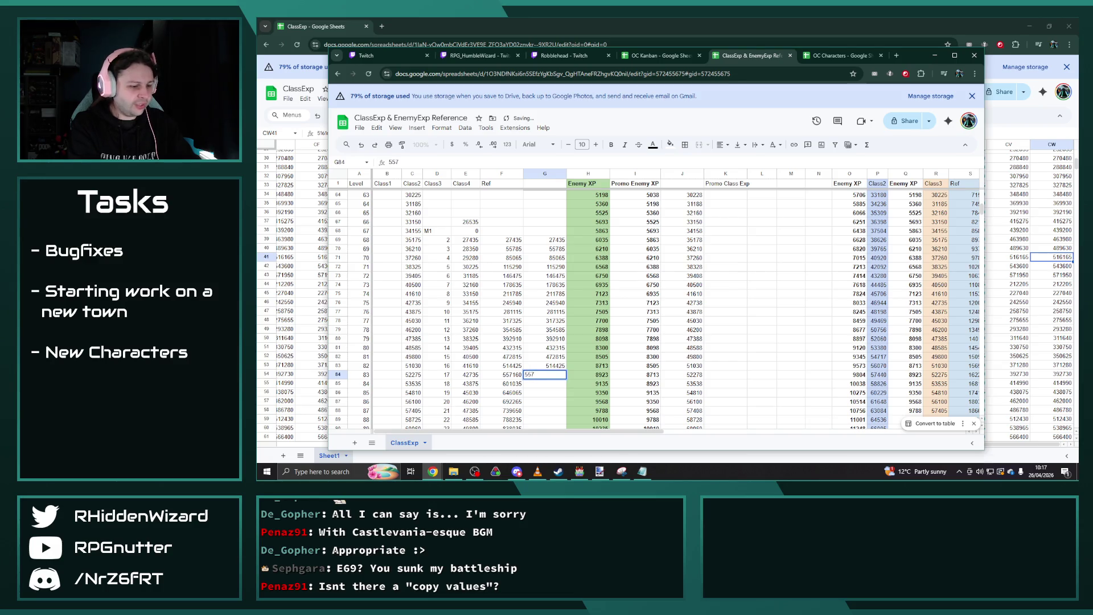
key(Return)
text(601035)
key(Return)
text(646)
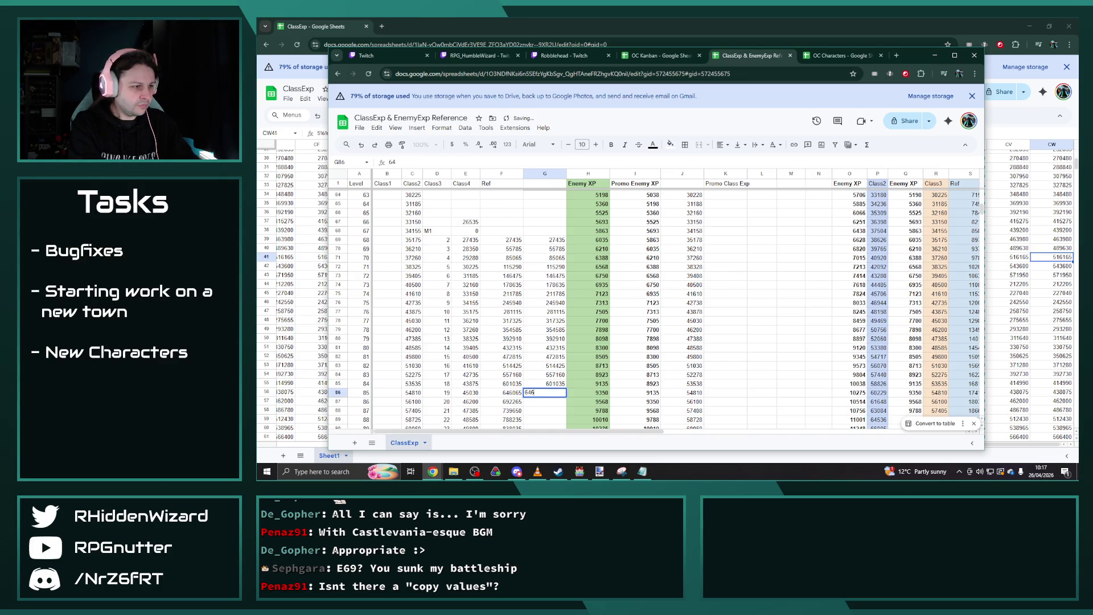
text(065)
key(Return)
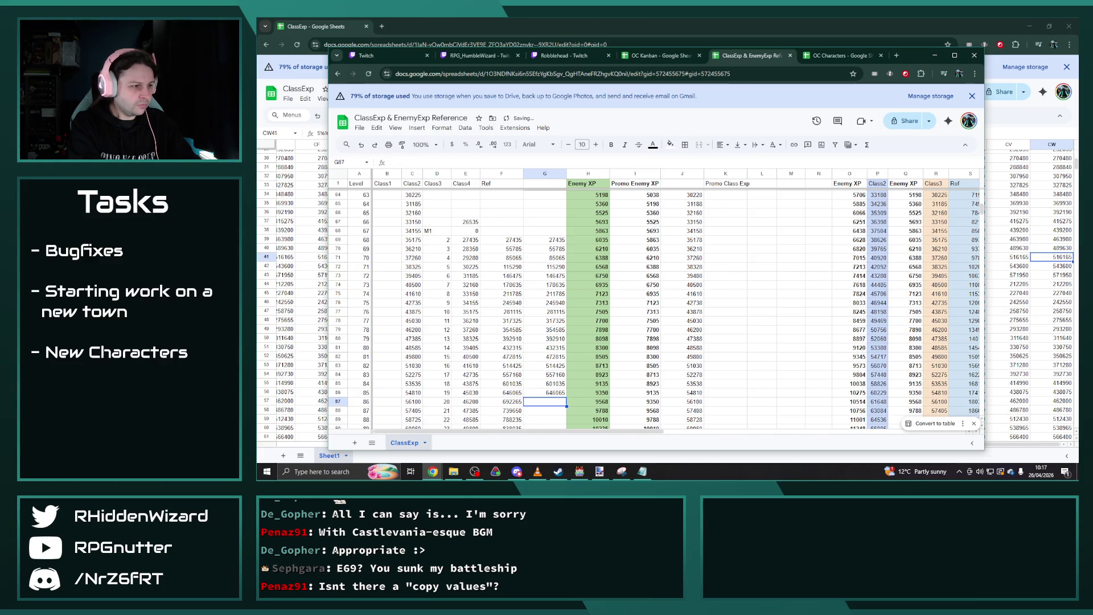
text(692)
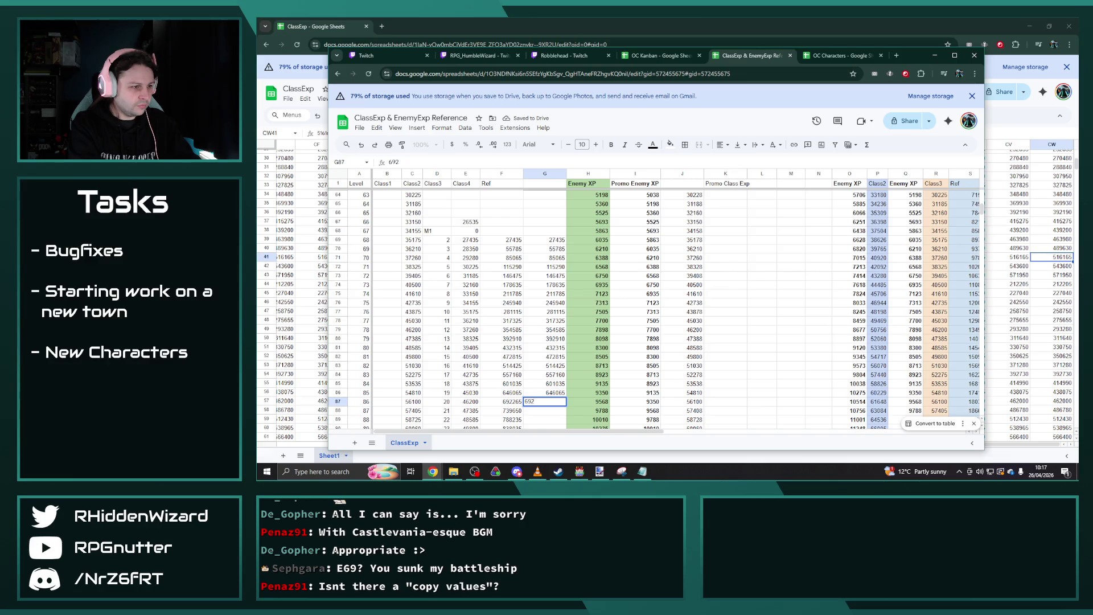
text(265)
key(Return)
text(739)
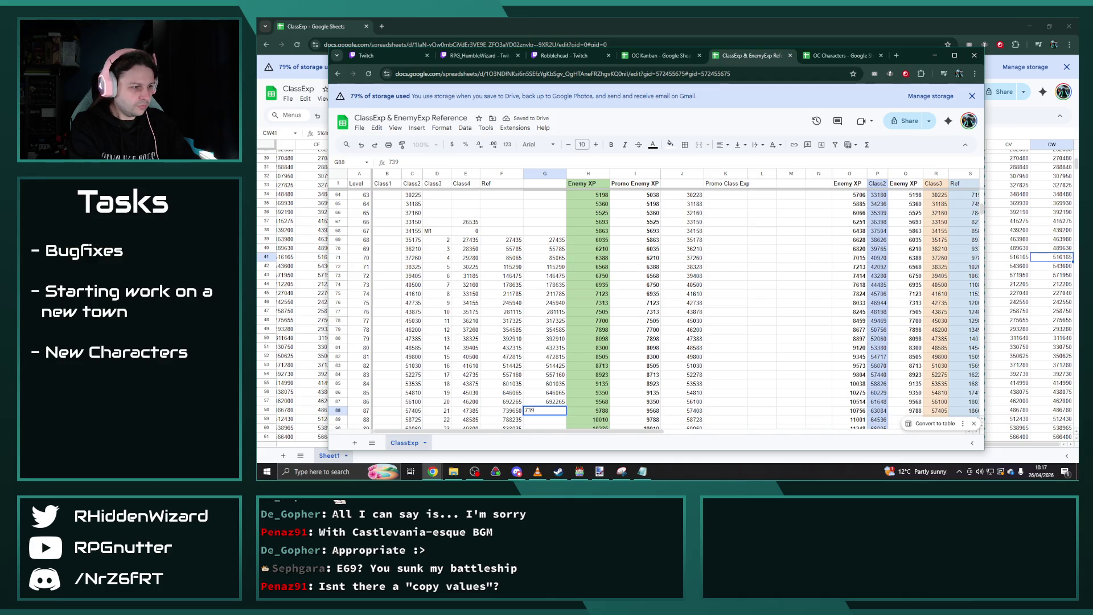
text(650)
key(Return)
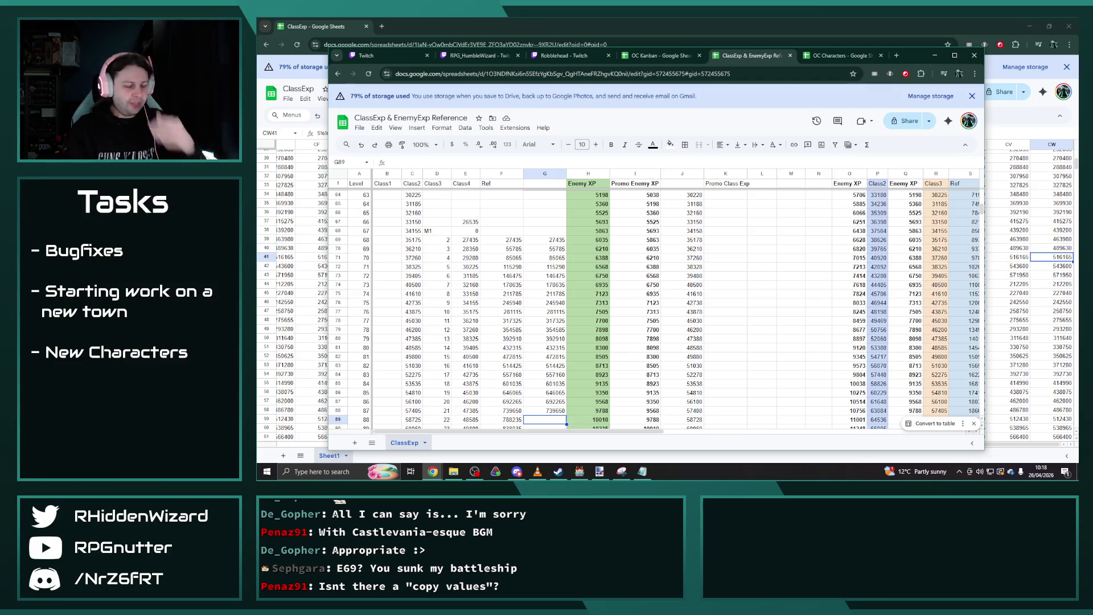
text(788235)
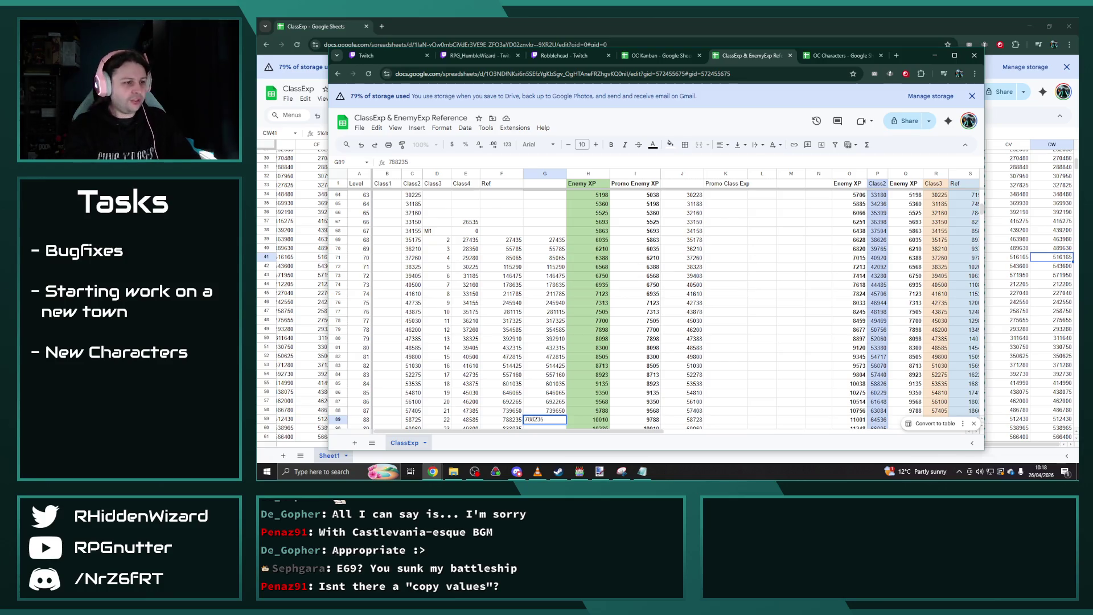
key(Return)
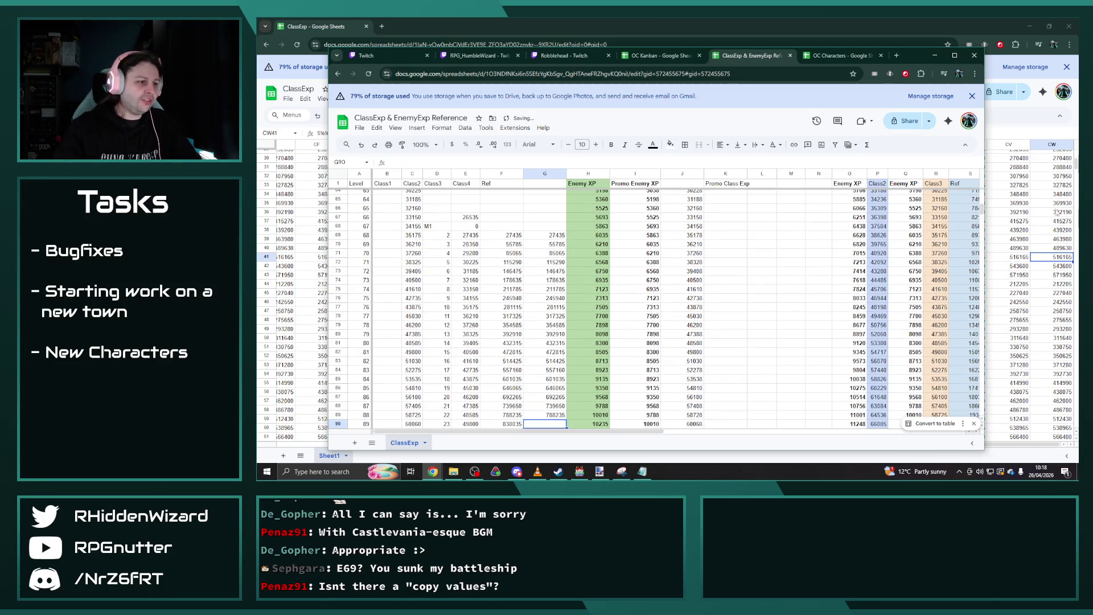
scroll(719, 282, down, 5)
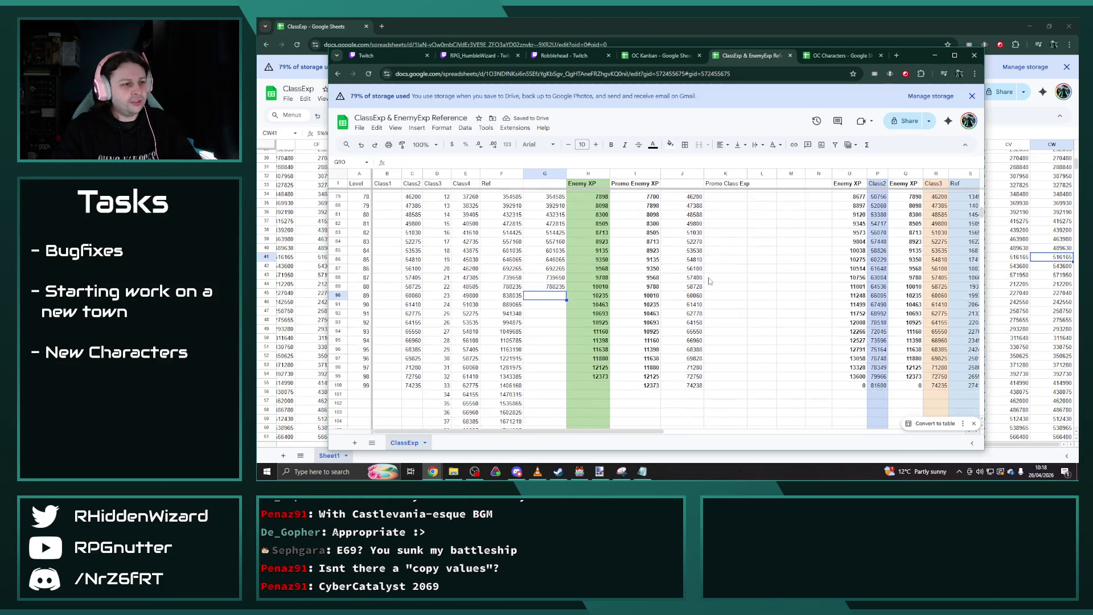
Enter the experience values for G90–G97, starting with 838035, 889065, 941340 and 994875.
text(838)
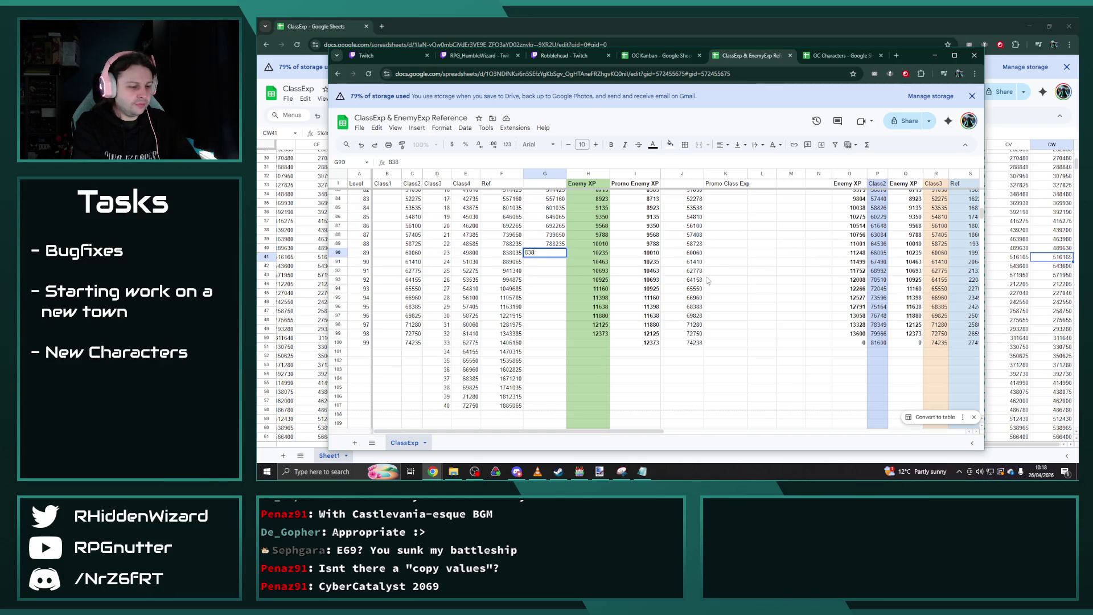
text(035)
key(Return)
text(889)
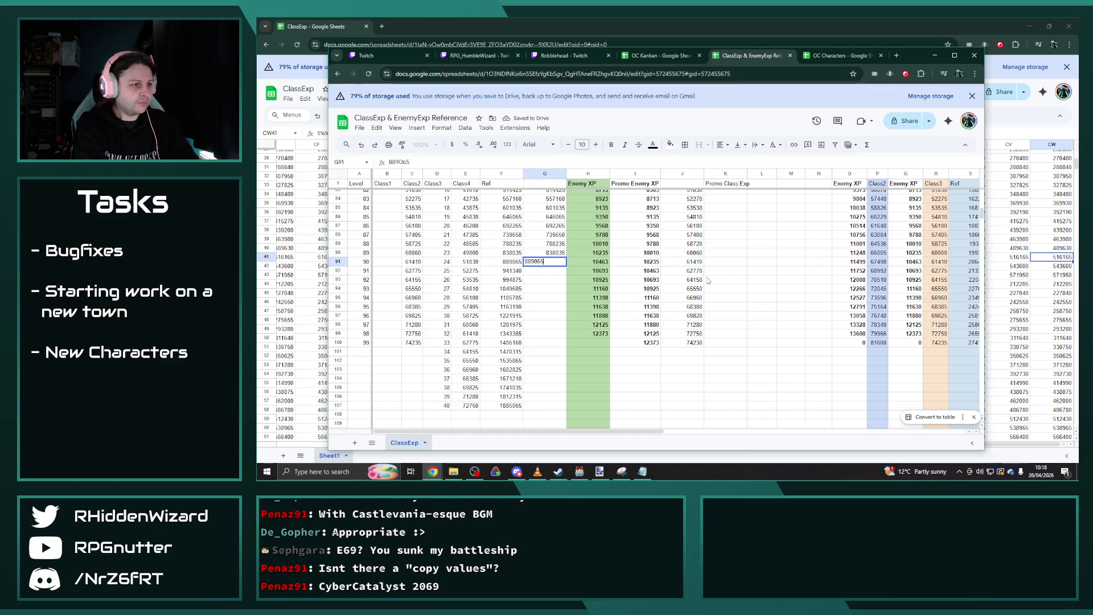
key(Return)
text(941)
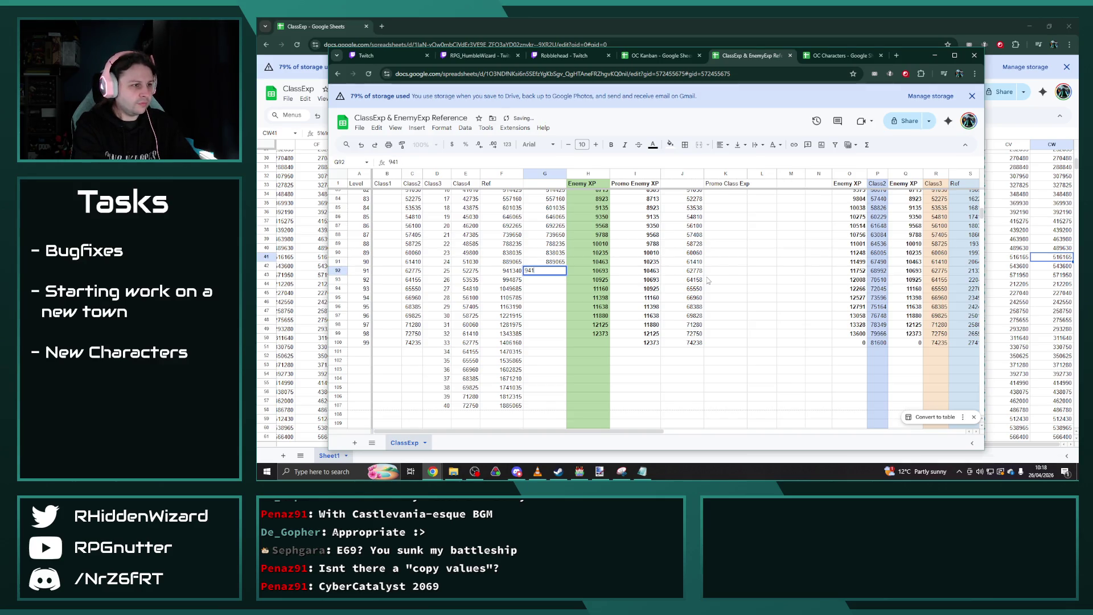
text(340)
key(Return)
text(994875)
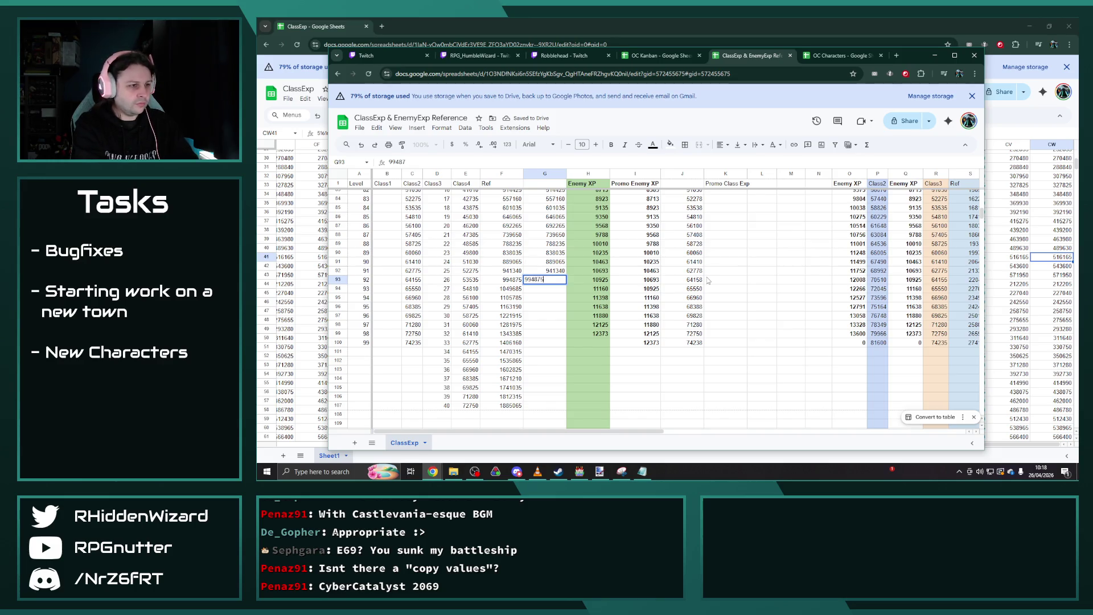
key(Return)
text(10498)
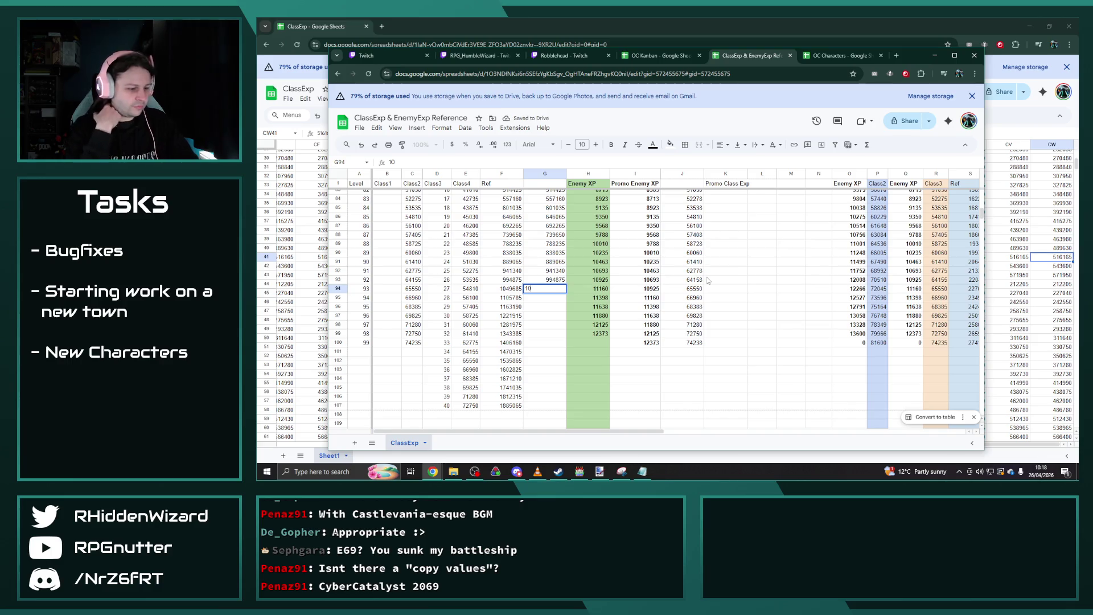
text(65)
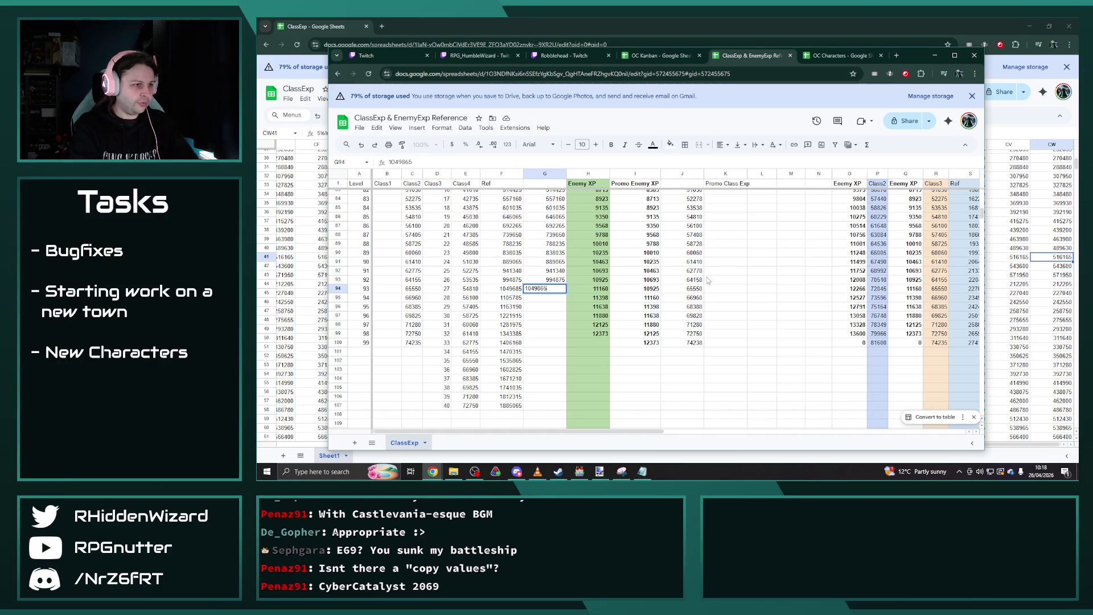
key(Return)
text(110)
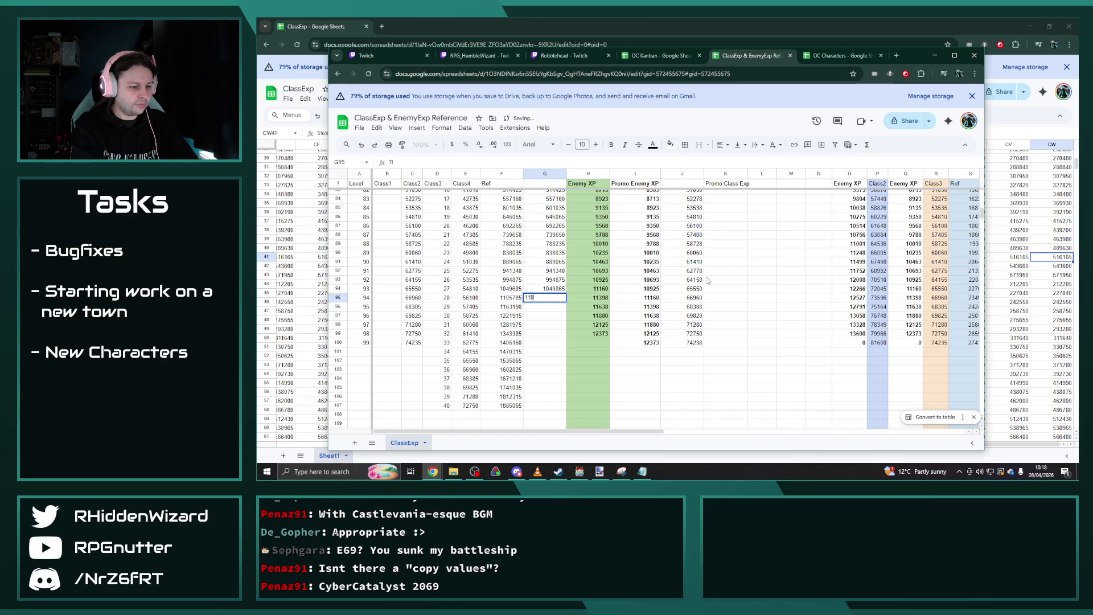
text(578)
key(Return)
text(116)
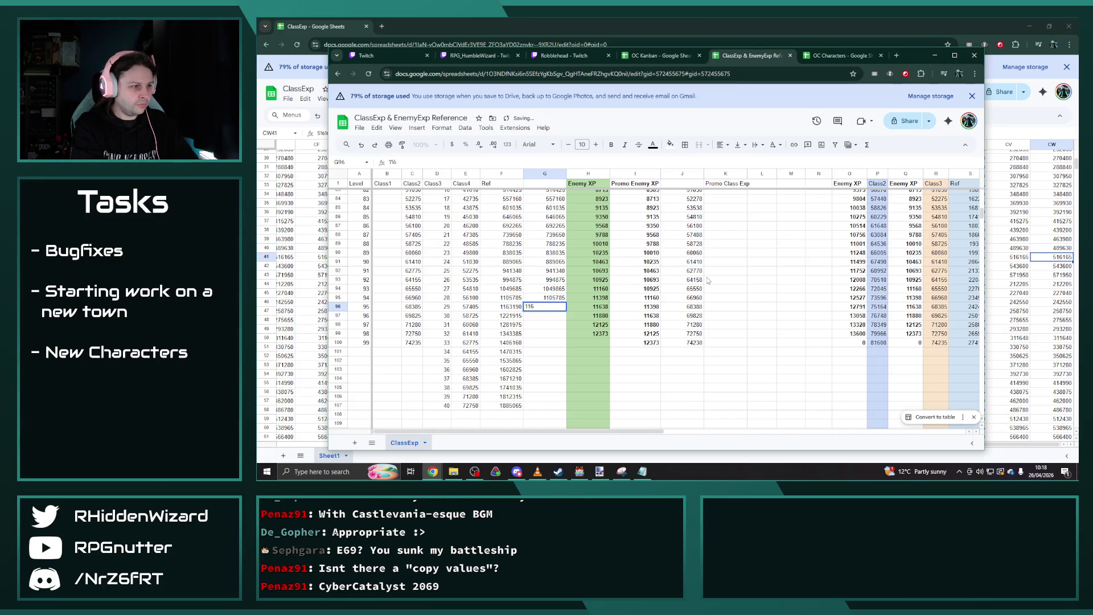
text(3190)
key(Return)
text(1)
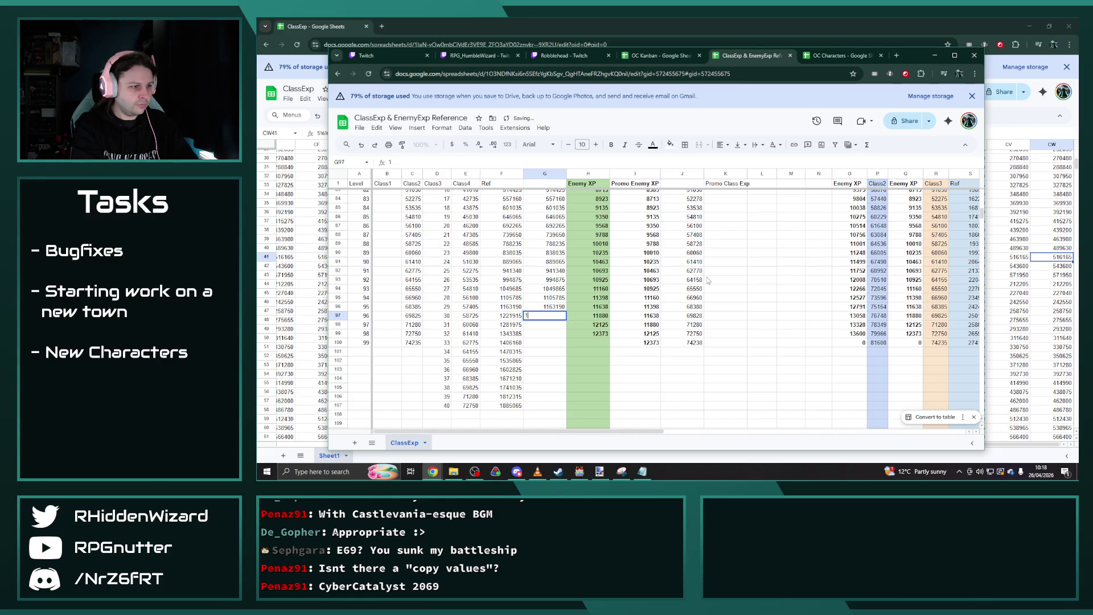
text(5)
key(Return)
Enter the remaining experience values into G98–G107, ending with 1885065.
text(128)
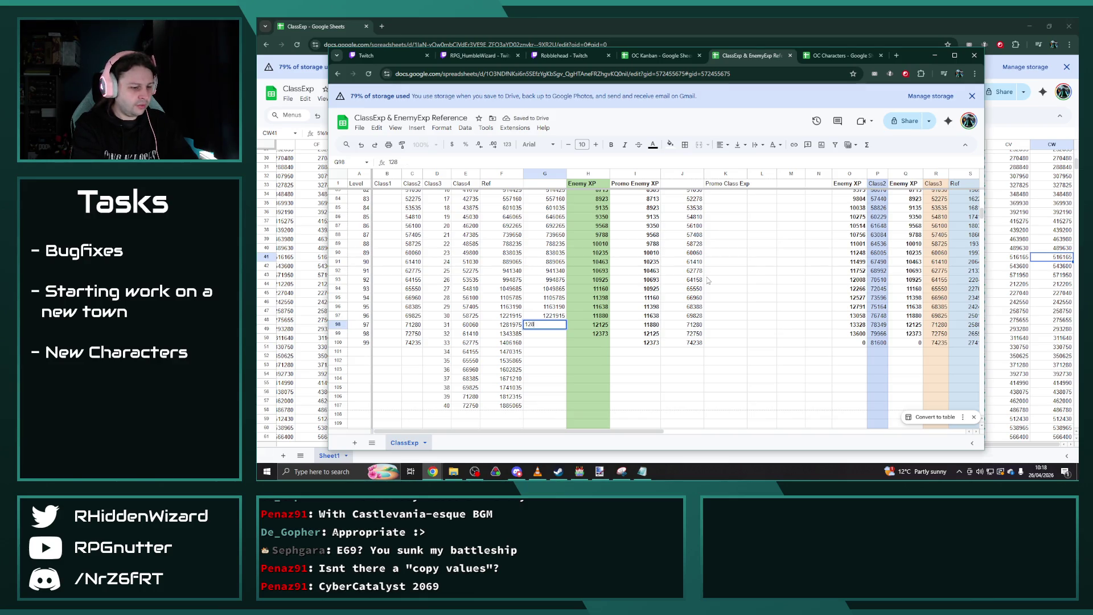
key(Return)
text(134)
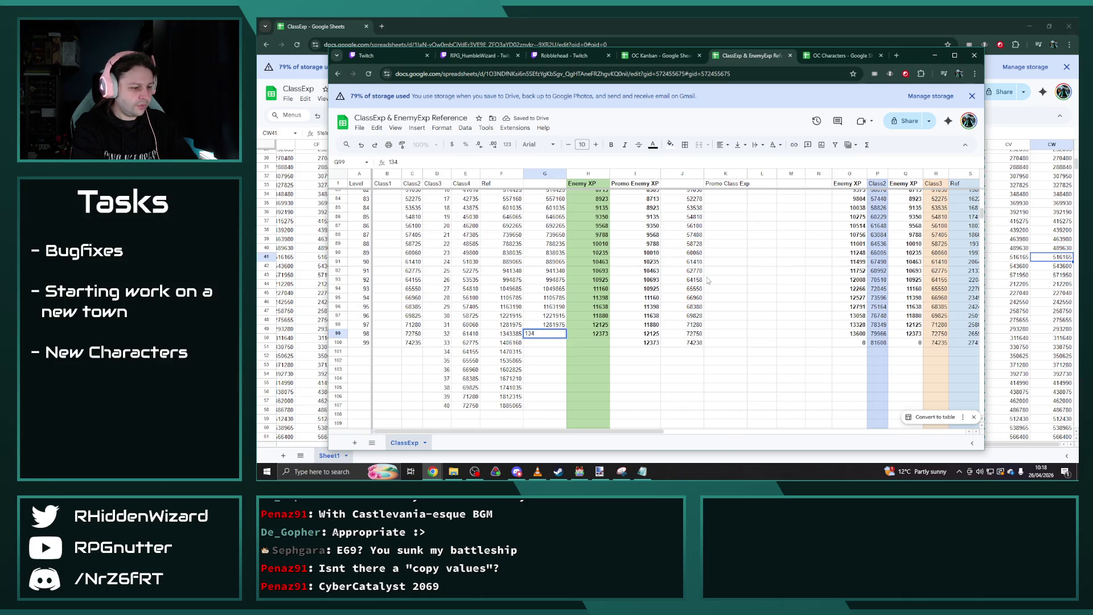
text(5)
key(Return)
text(1406160)
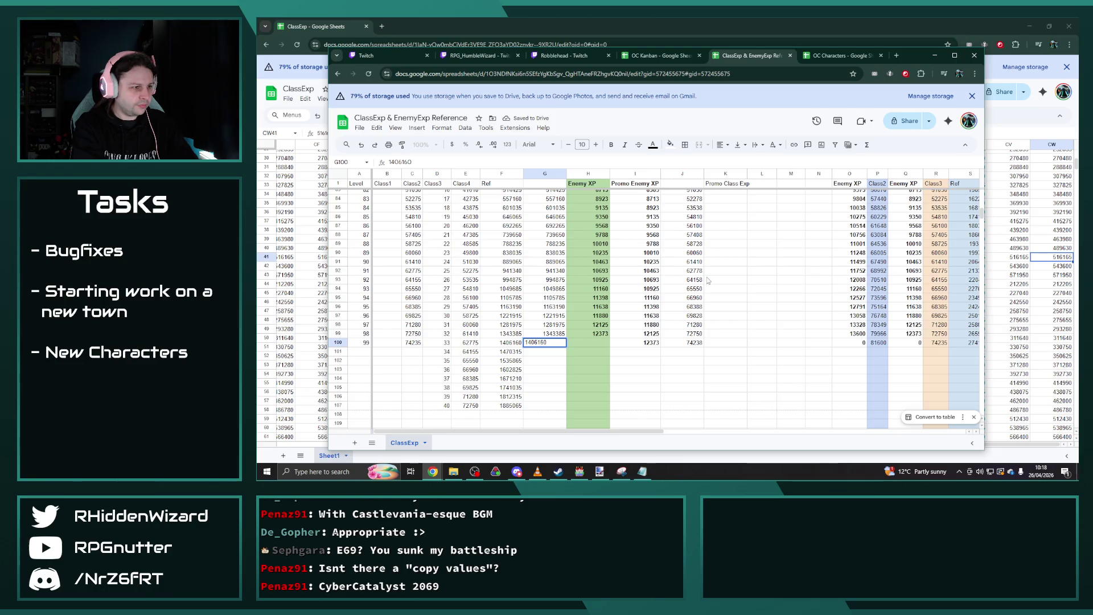
key(Return)
text(14)
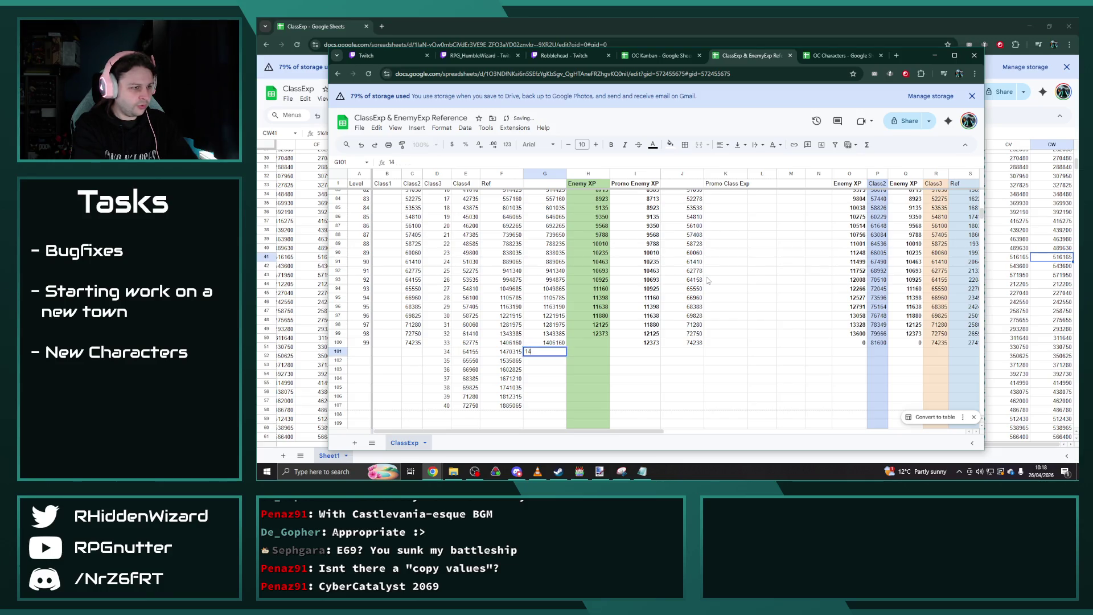
text(70315)
key(Return)
text(15358)
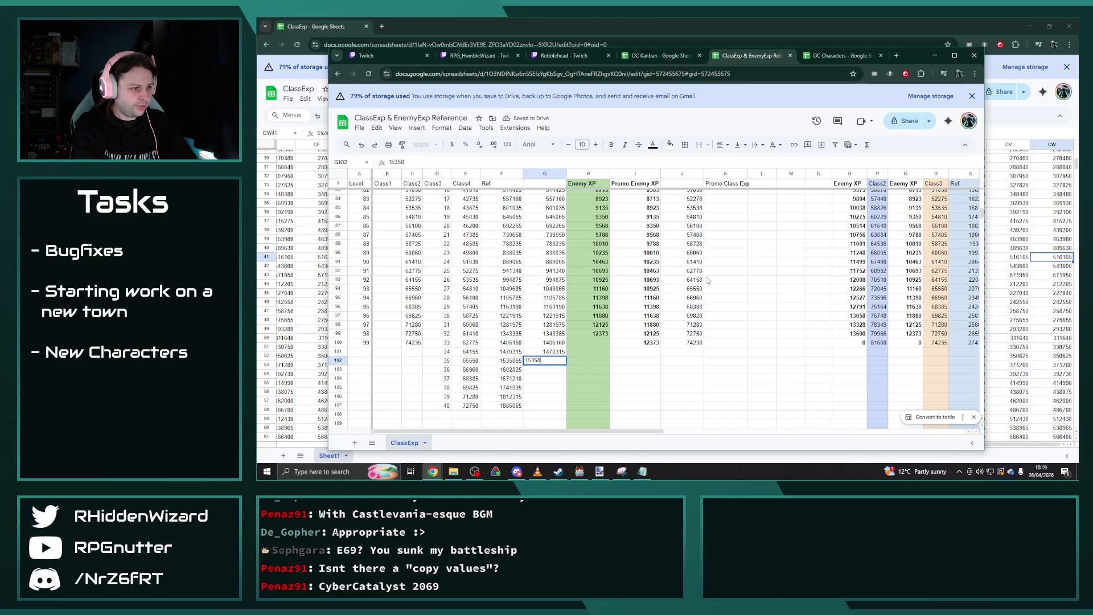
text(5)
key(Return)
text(1)
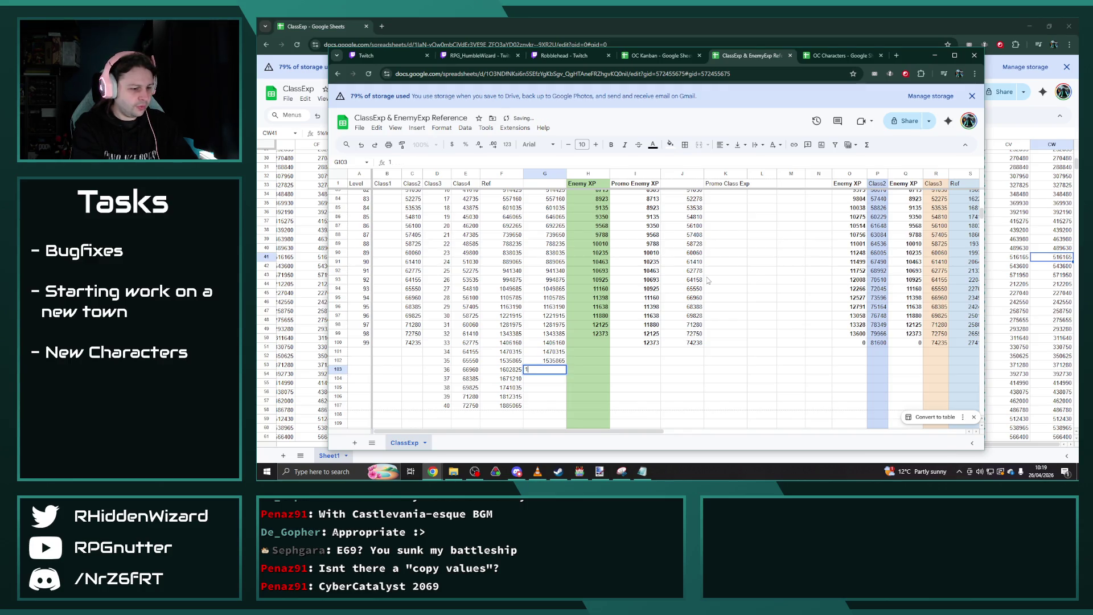
text(602)
text(835)
key(Return)
text(167)
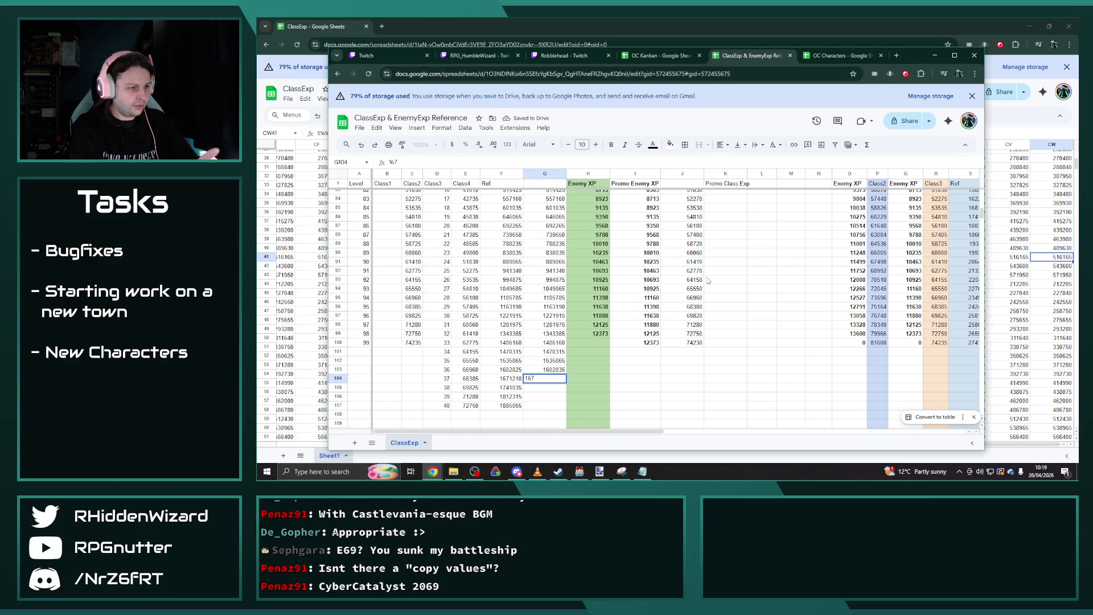
text(1210)
key(Return)
text(1)
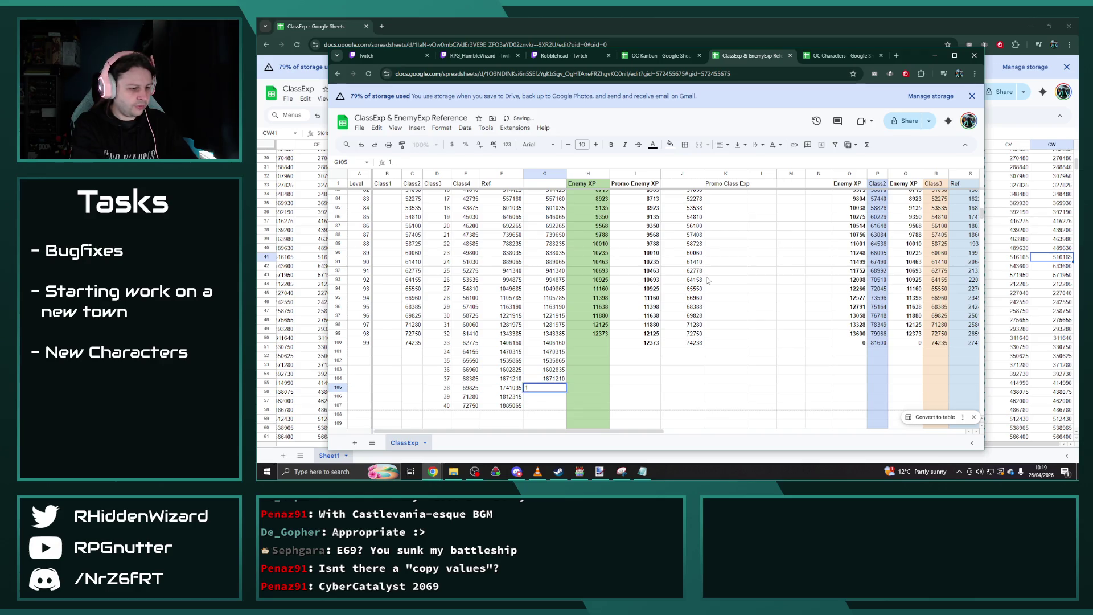
text(741035)
key(Return)
text(18)
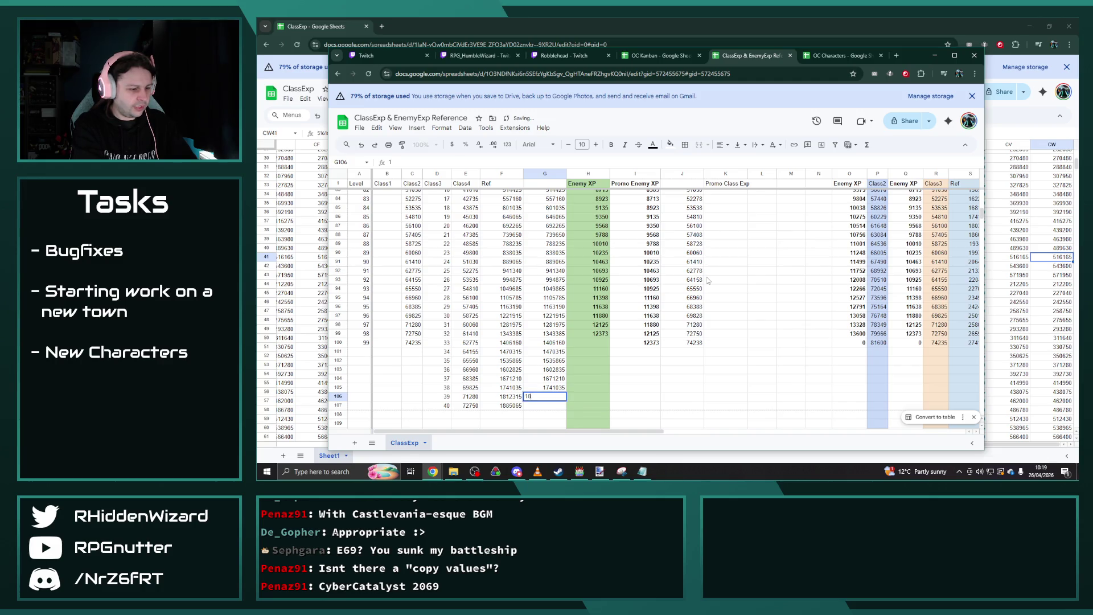
text(2315)
key(Return)
text(1885065)
key(Return)
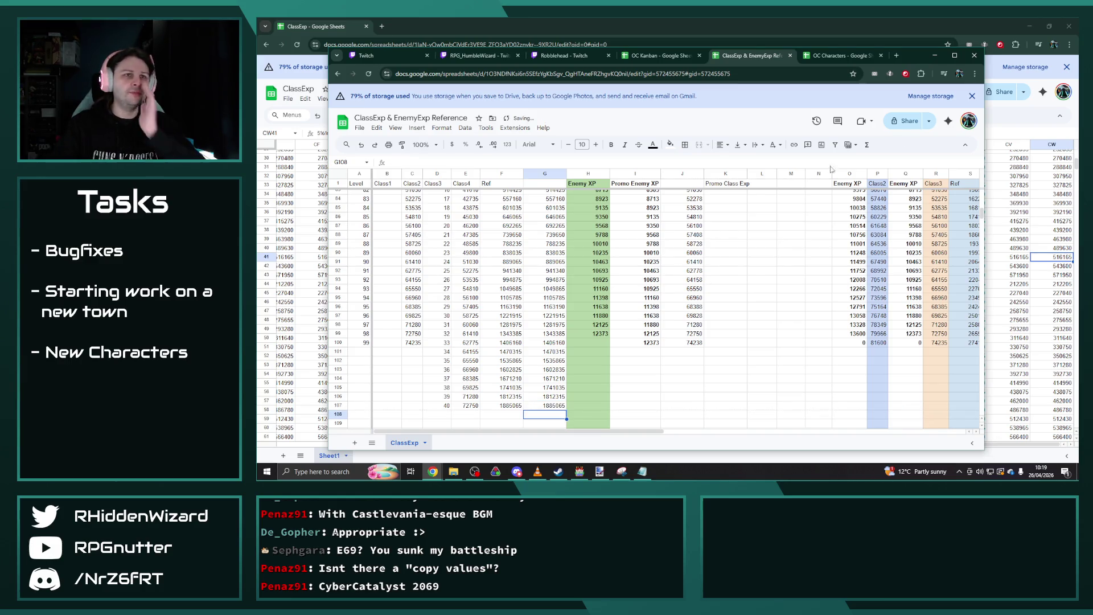
mouse_move(911, 55)
mouse_down()
mouse_move(1080, 68)
mouse_move(1091, 80)
mouse_up()
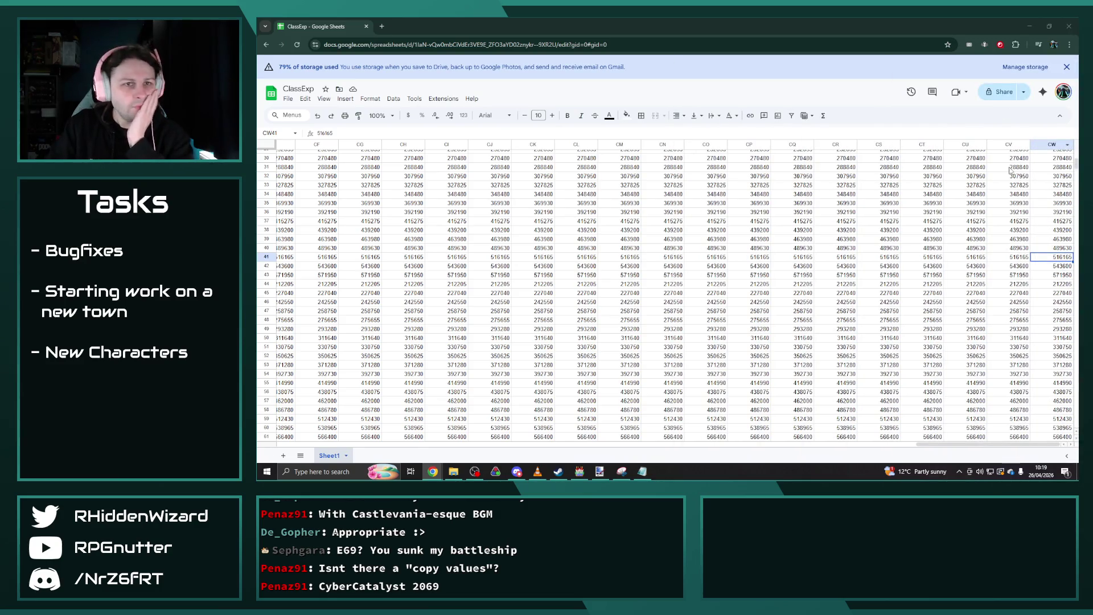
Insert four empty columns to the right of the Class100 column.
scroll(952, 323, up, 10)
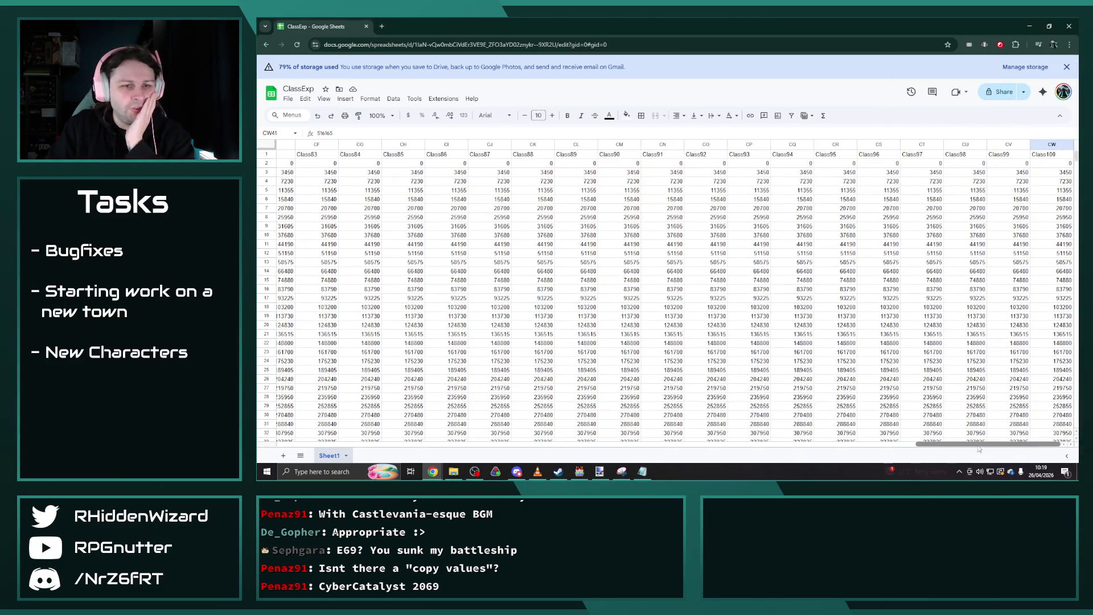
click(1043, 142)
right_click(1043, 141)
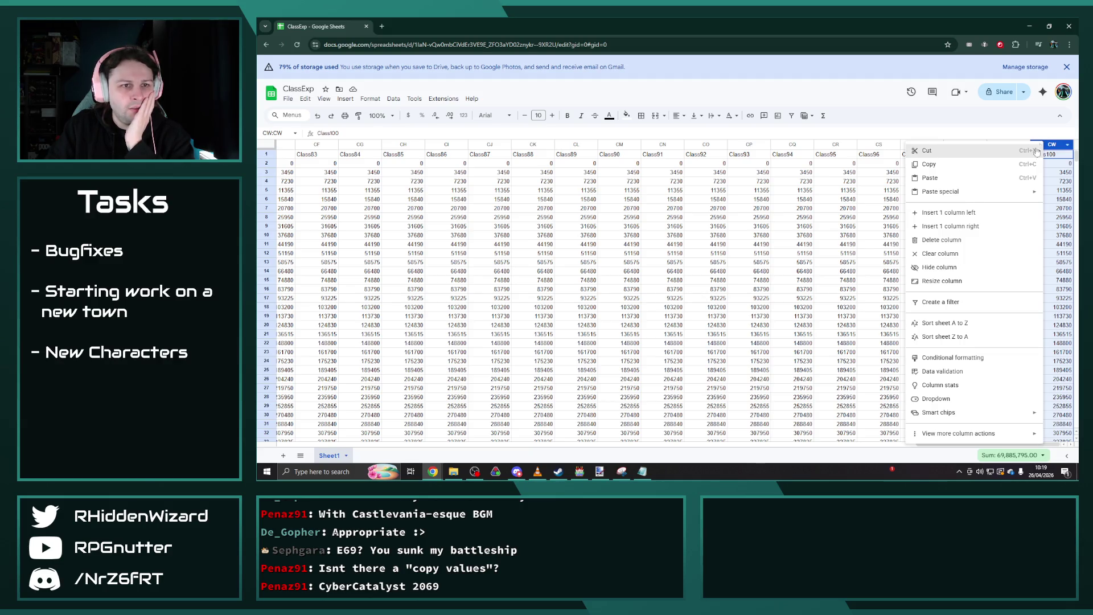
click(963, 226)
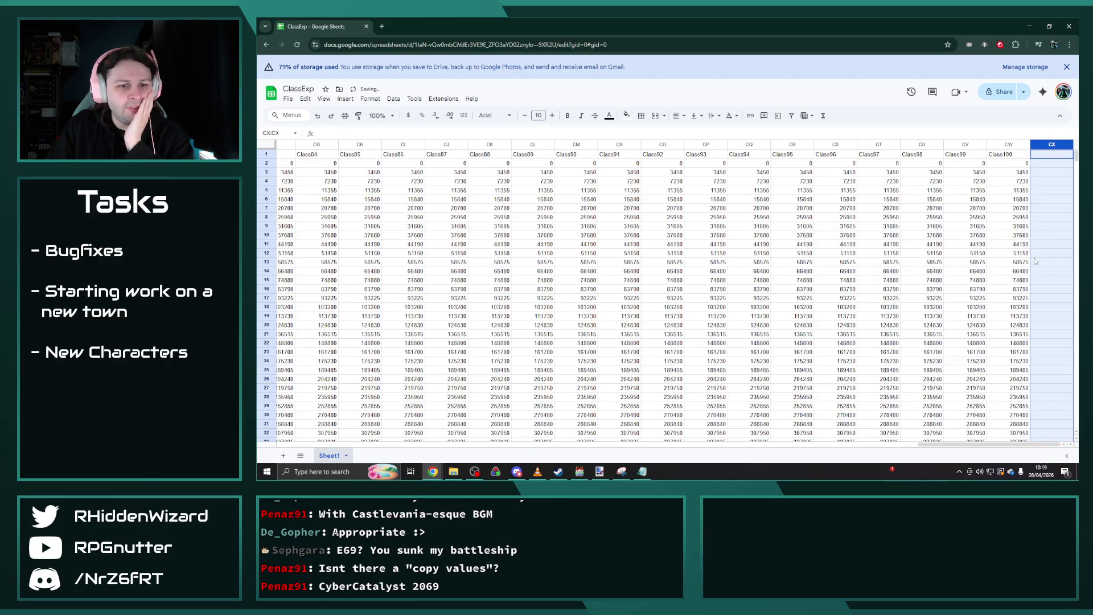
click(1051, 171)
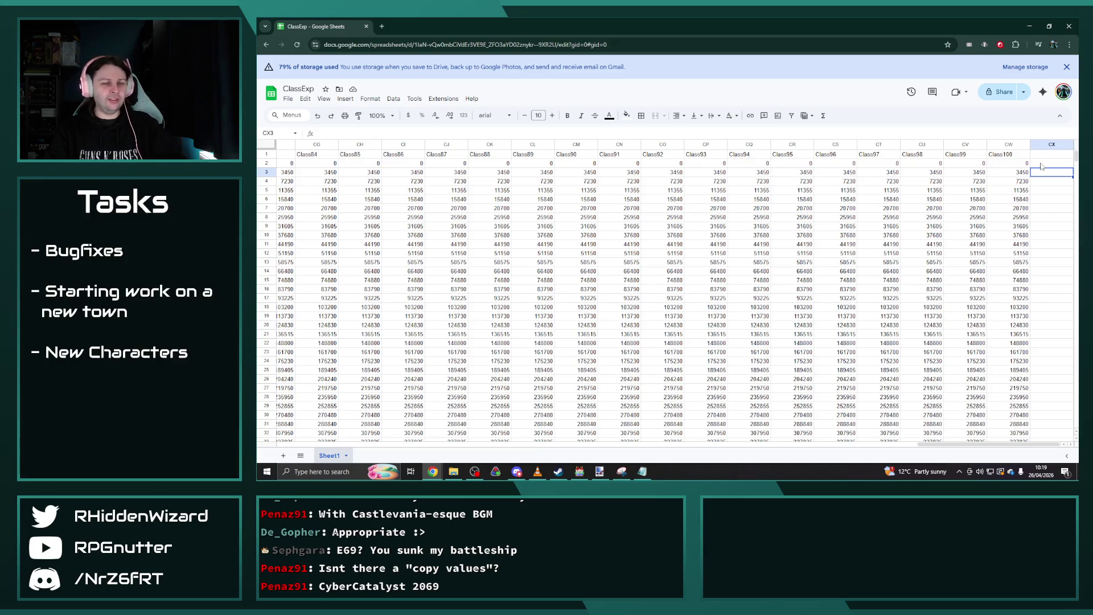
right_click(1050, 144)
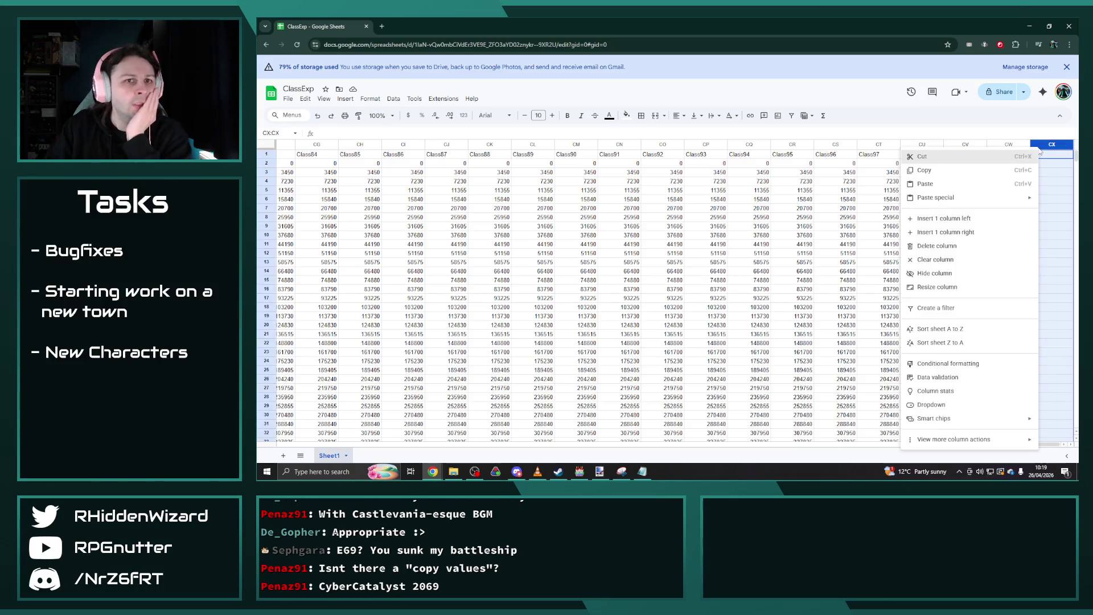
click(978, 232)
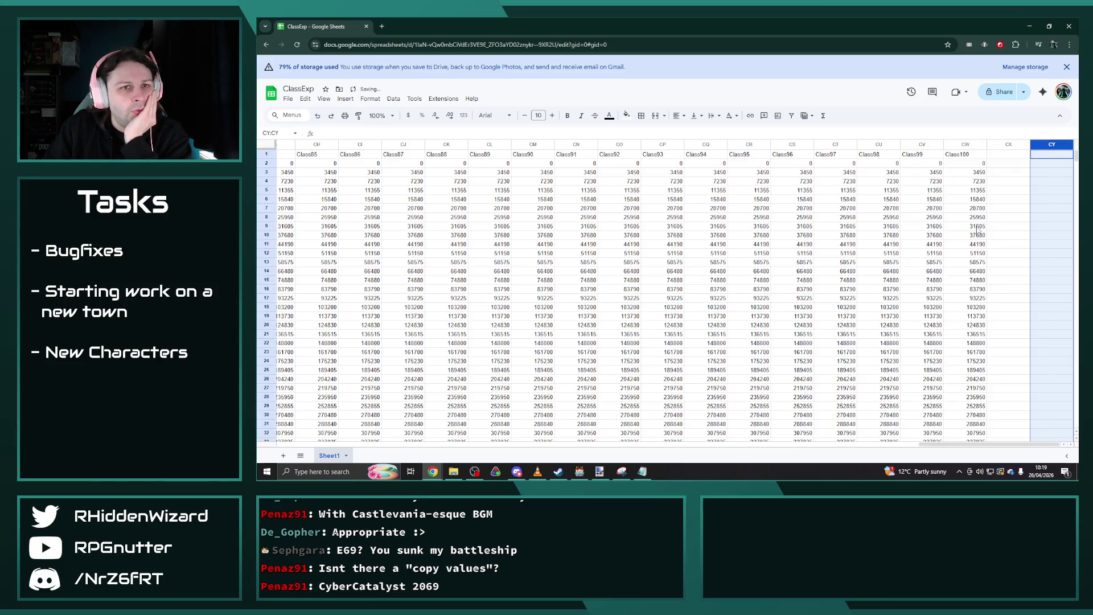
right_click(1036, 145)
click(1002, 229)
right_click(1046, 144)
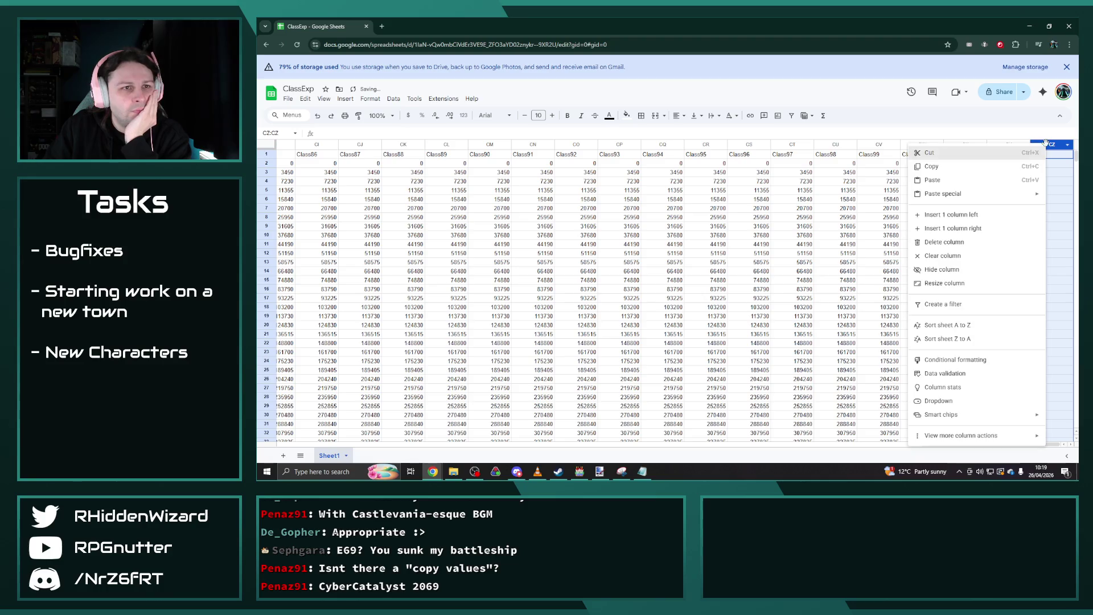
click(977, 228)
Add three more empty columns up to DD and select the seven new columns CX–DD.
right_click(1048, 145)
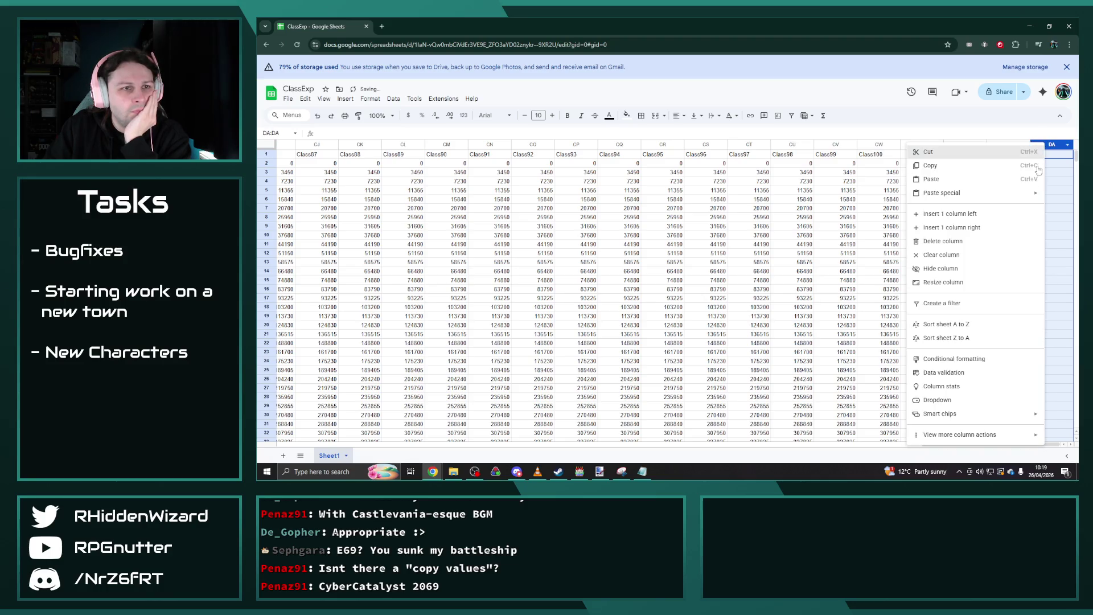
click(978, 228)
right_click(1042, 145)
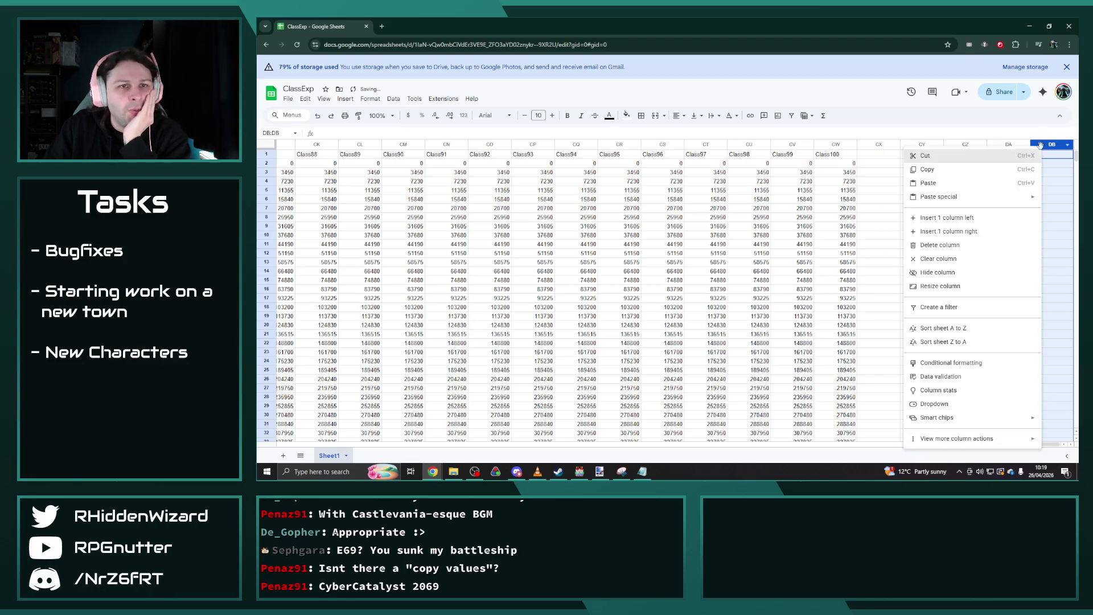
click(970, 234)
click(347, 100)
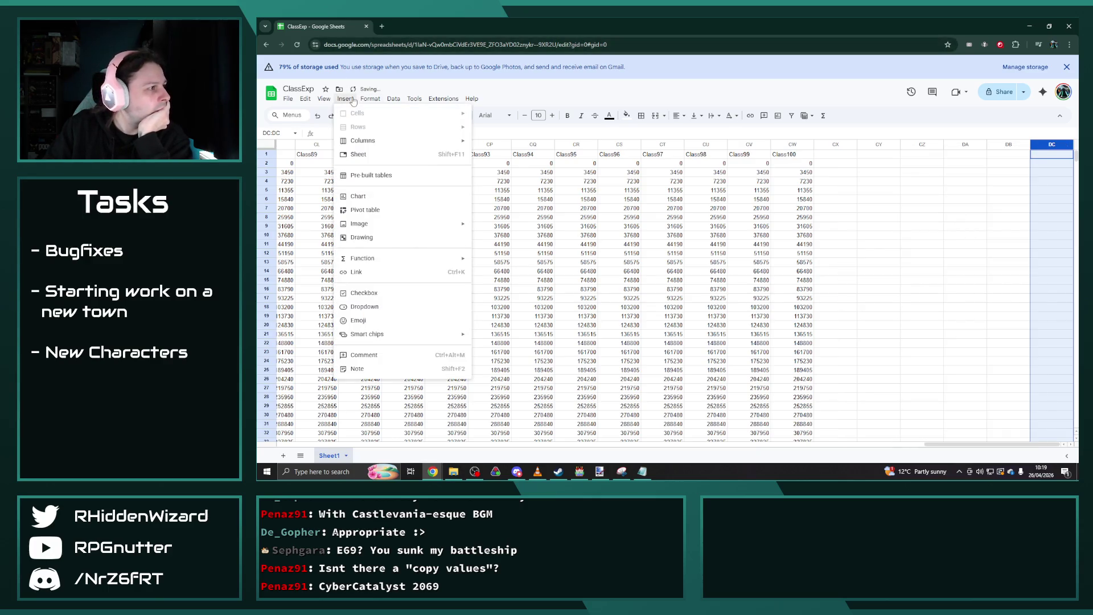
mouse_move(398, 143)
click(519, 159)
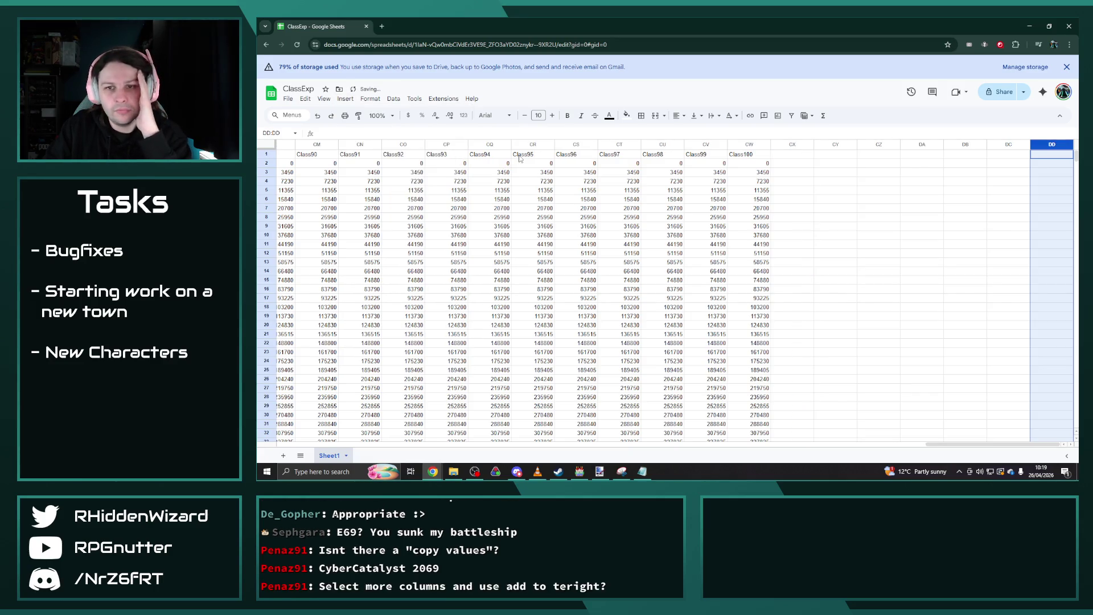
click(869, 181)
drag(792, 144, 1052, 144)
Insert batches of 7, 14 and 28 empty columns after the Class100 data.
right_click(1030, 144)
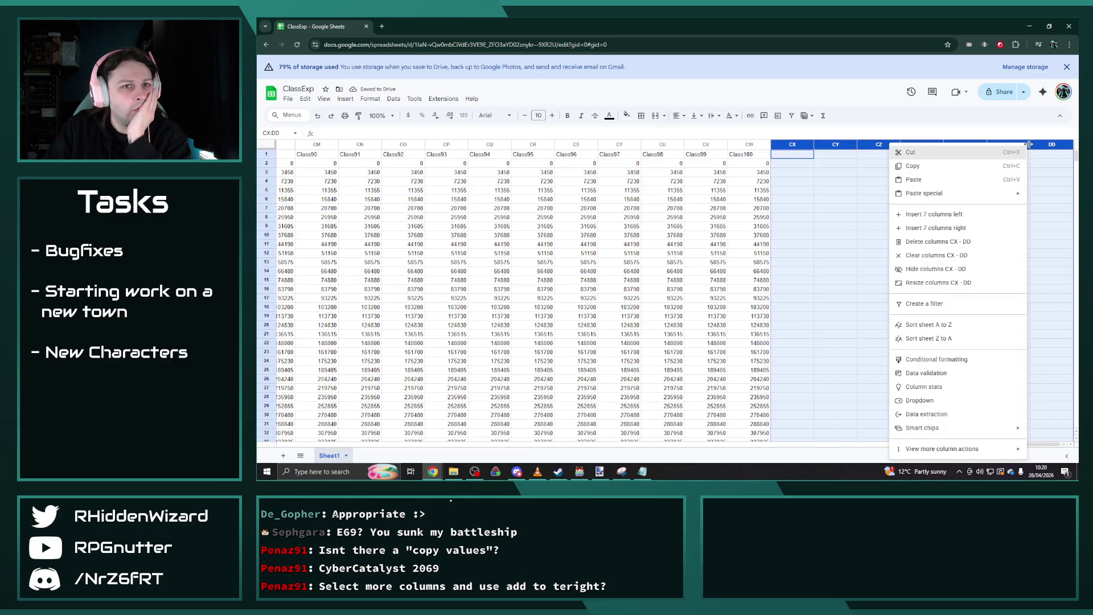
click(968, 228)
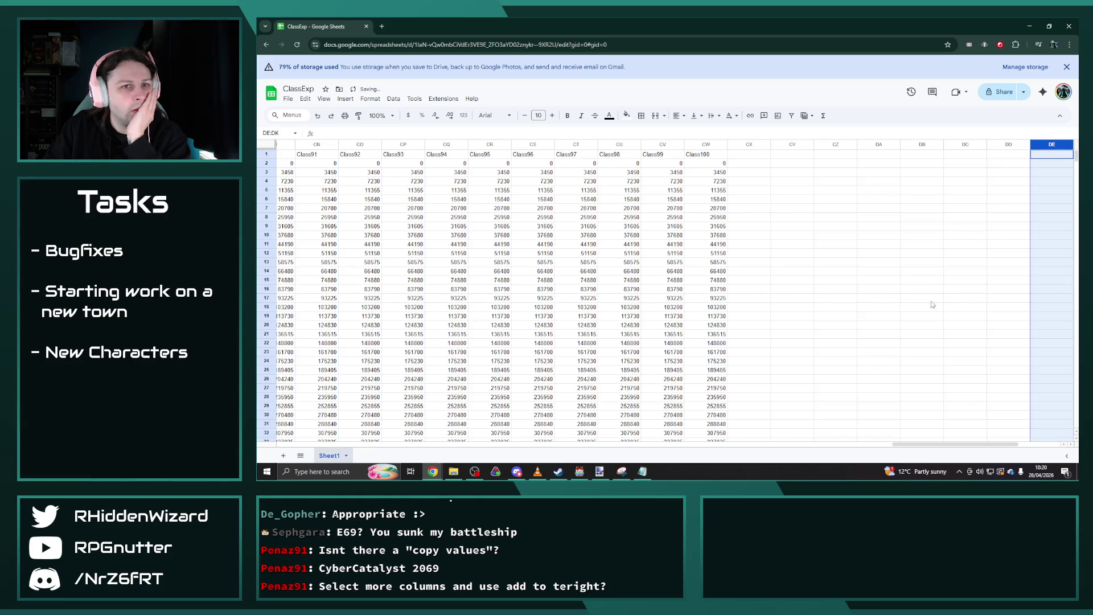
scroll(603, 364, right, 5)
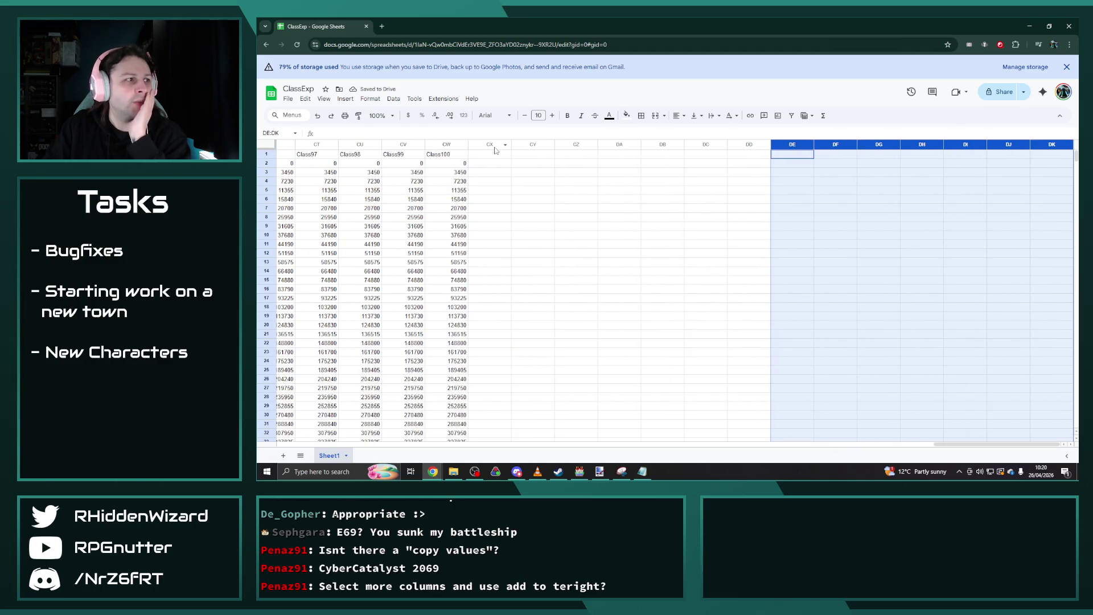
drag(491, 147, 1051, 147)
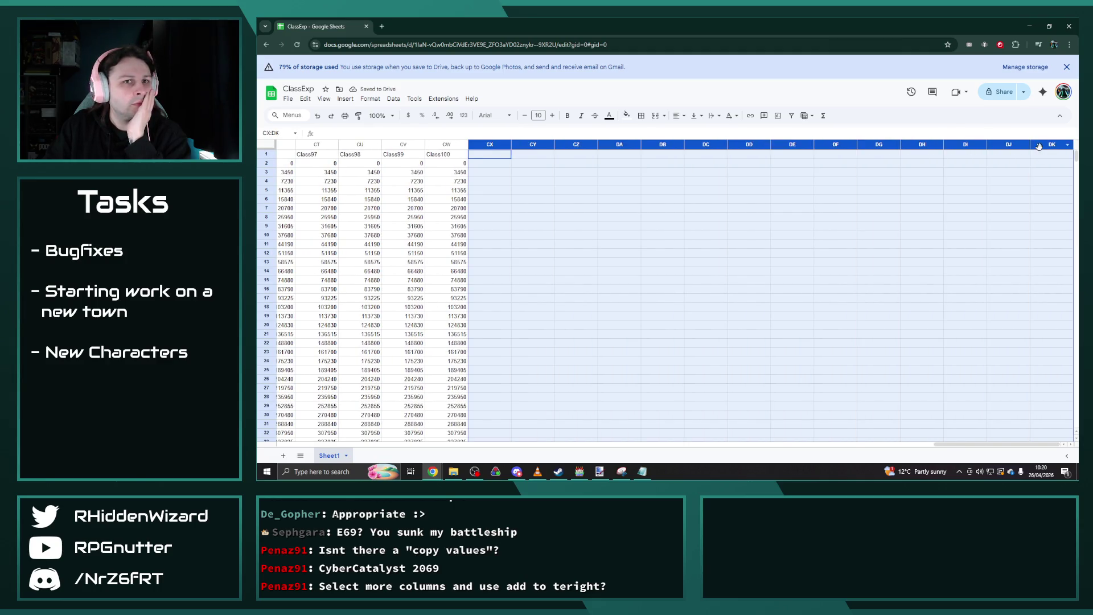
right_click(1033, 151)
click(971, 232)
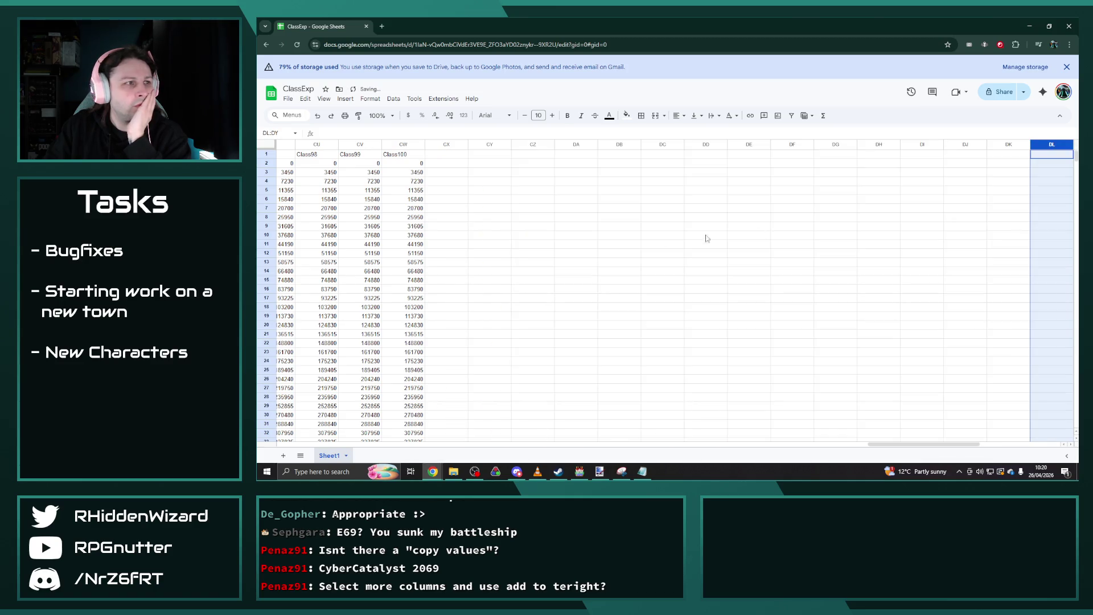
click(532, 244)
drag(446, 144, 1059, 145)
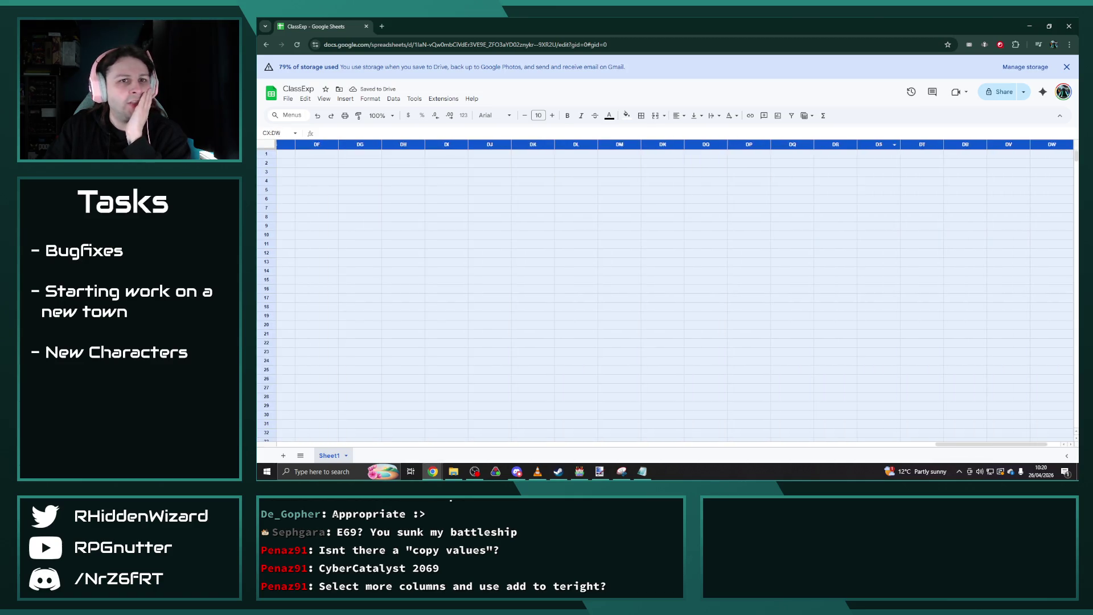
right_click(407, 144)
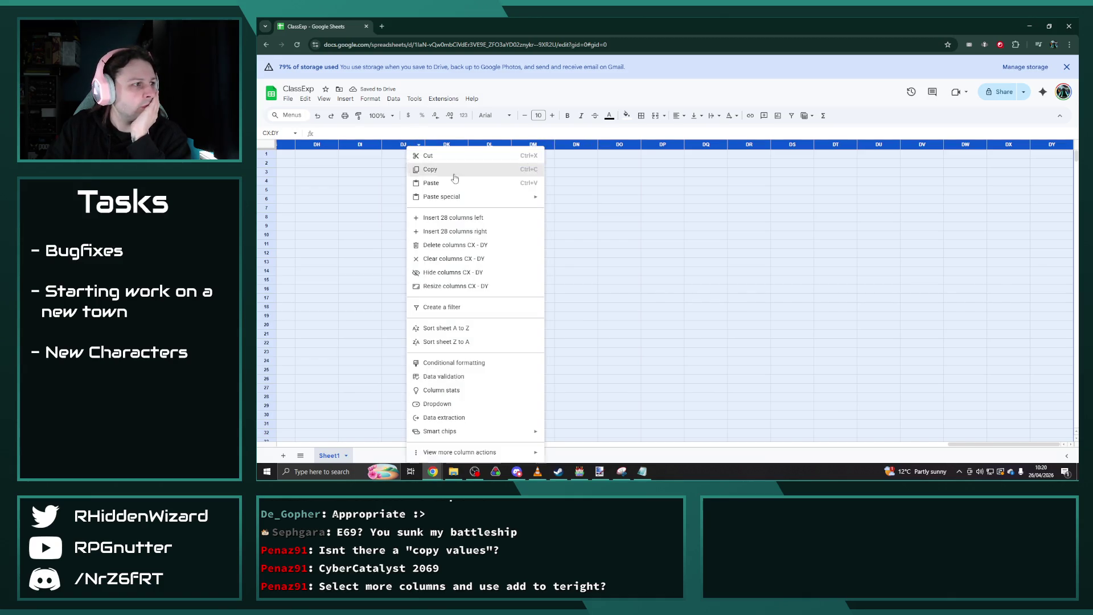
click(481, 231)
mouse_move(902, 445)
mouse_down()
mouse_move(706, 444)
mouse_move(814, 426)
mouse_up()
click(710, 236)
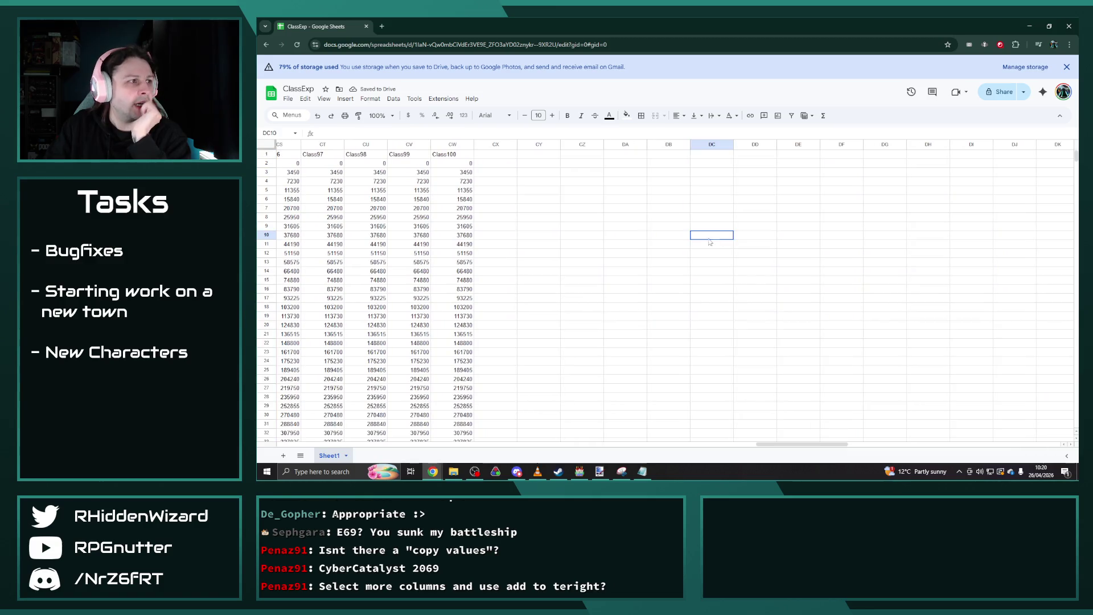
Select columns EP–FA and insert 12 empty columns twice, extending the grid to FY.
click(505, 146)
key(Right)
key(Right)
key(Right)
key(Right)
key(Right)
key(Right)
key(Right)
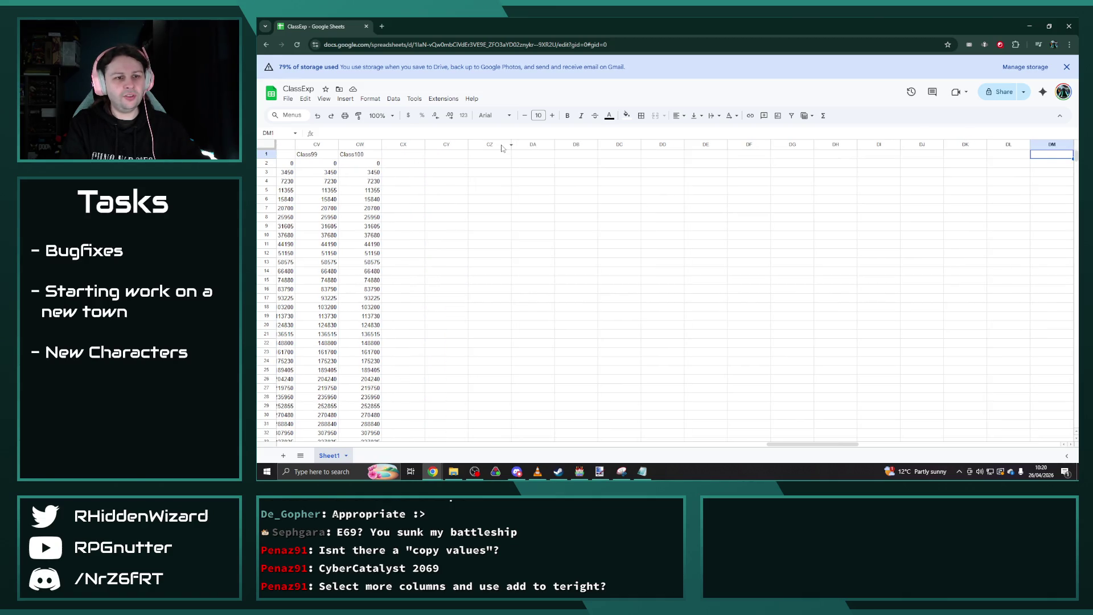
key(Right)
key(Right)
key(Right)
key(Right)
key(Right)
key(Right)
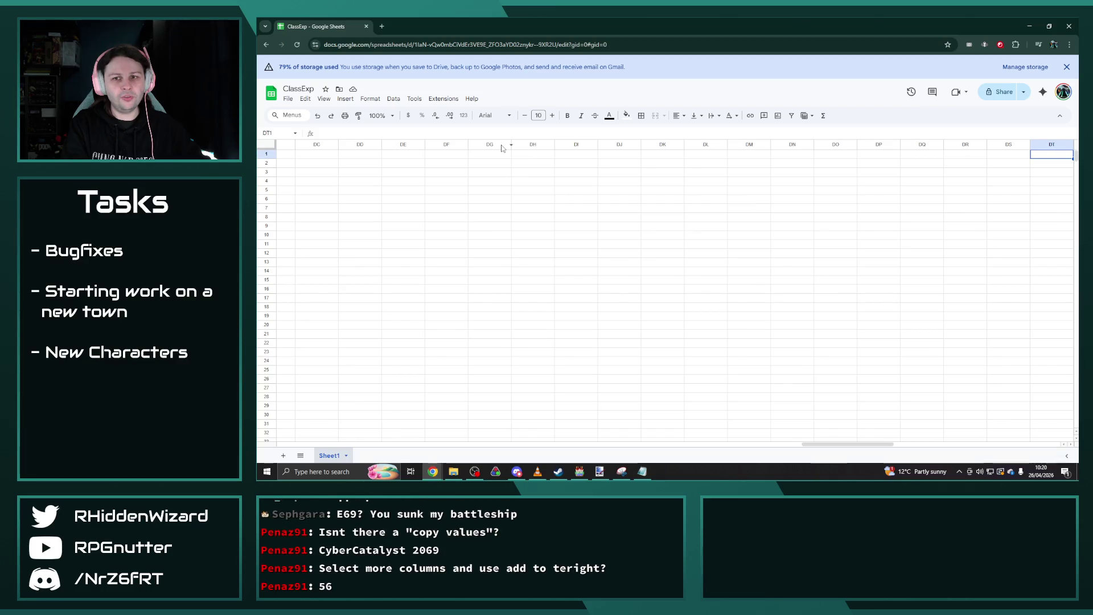
key(Right)
key(Right)
key(Right)
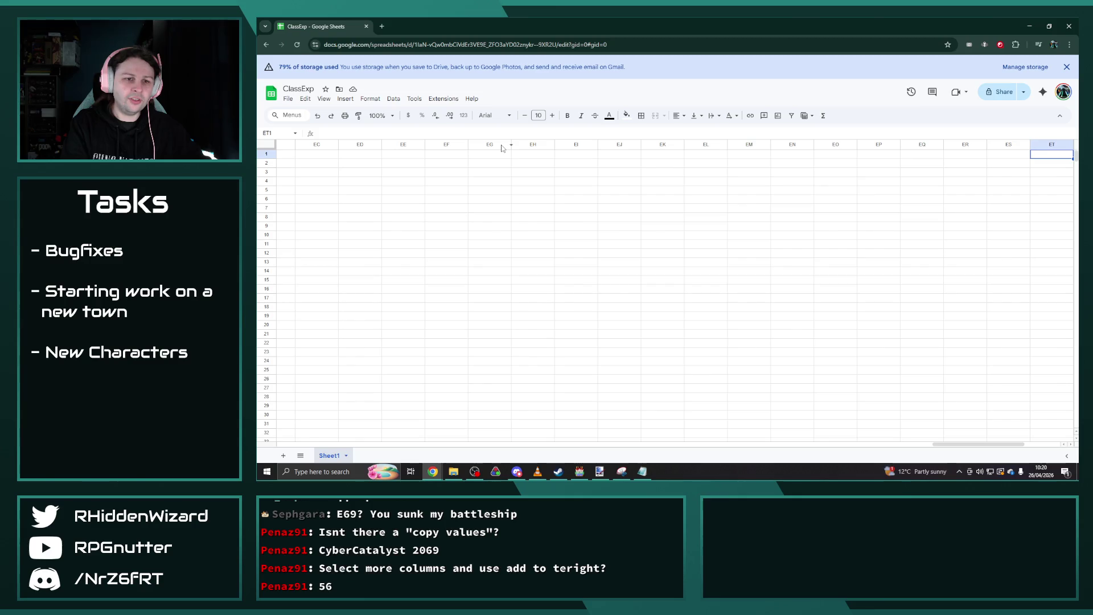
key(Right)
key(Right)
key(Right)
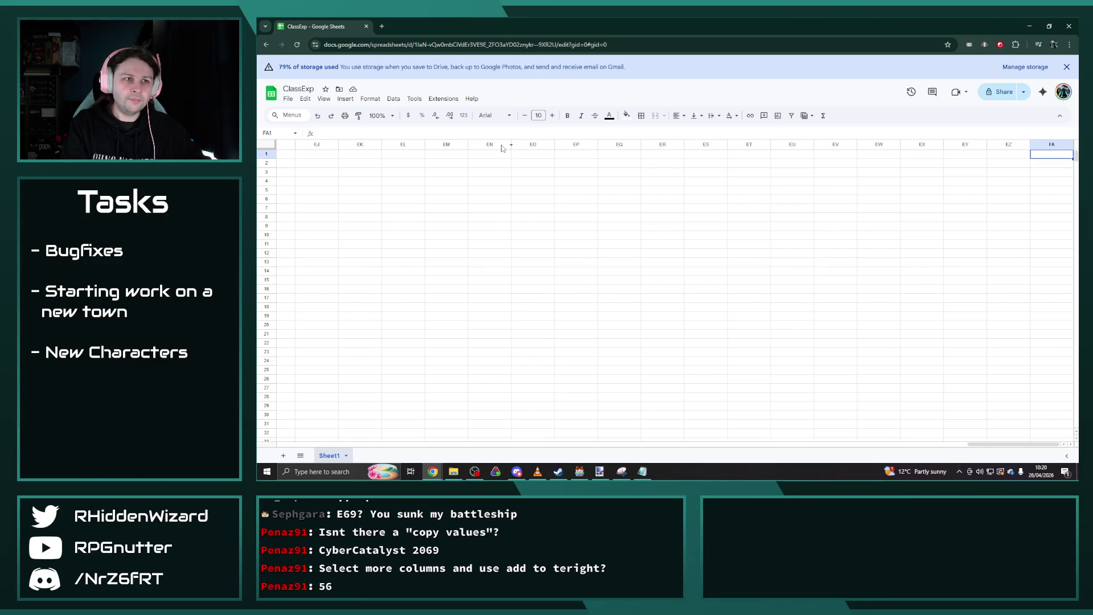
drag(579, 148, 1053, 145)
right_click(931, 147)
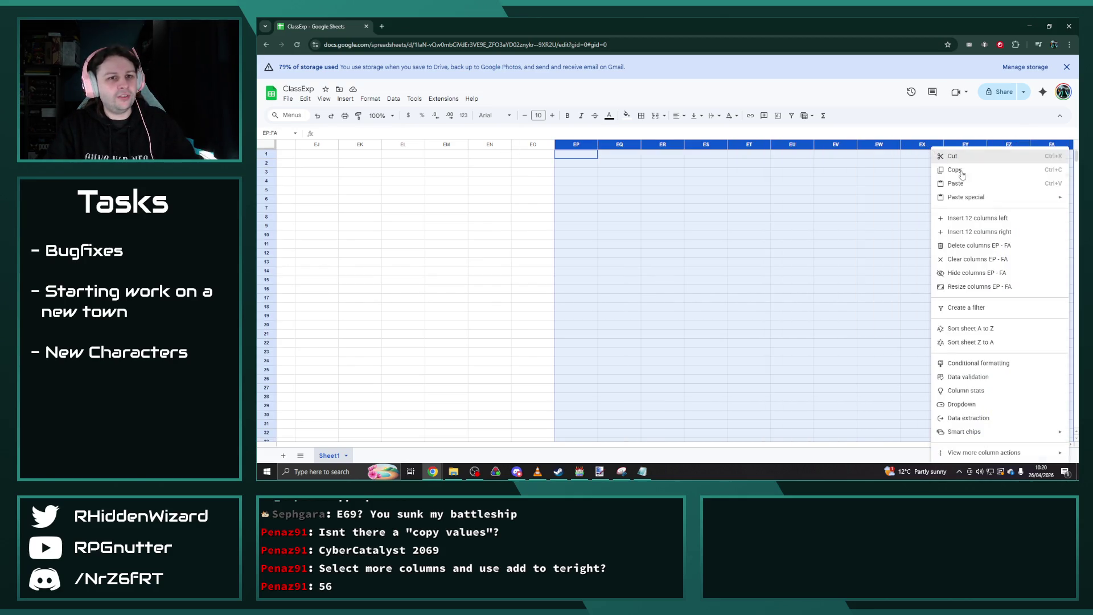
click(994, 232)
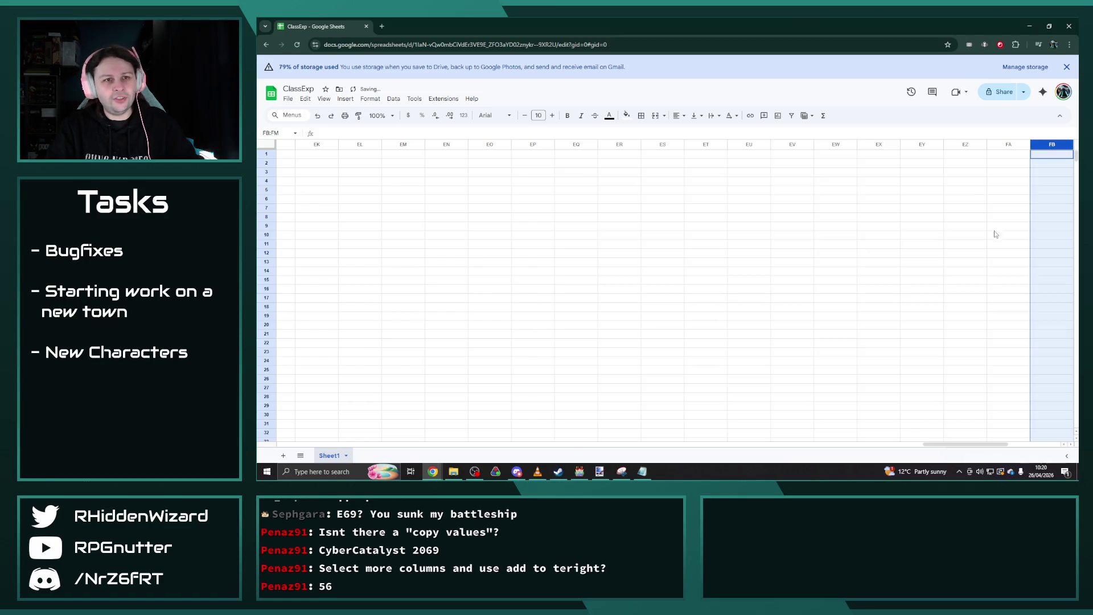
right_click(1045, 145)
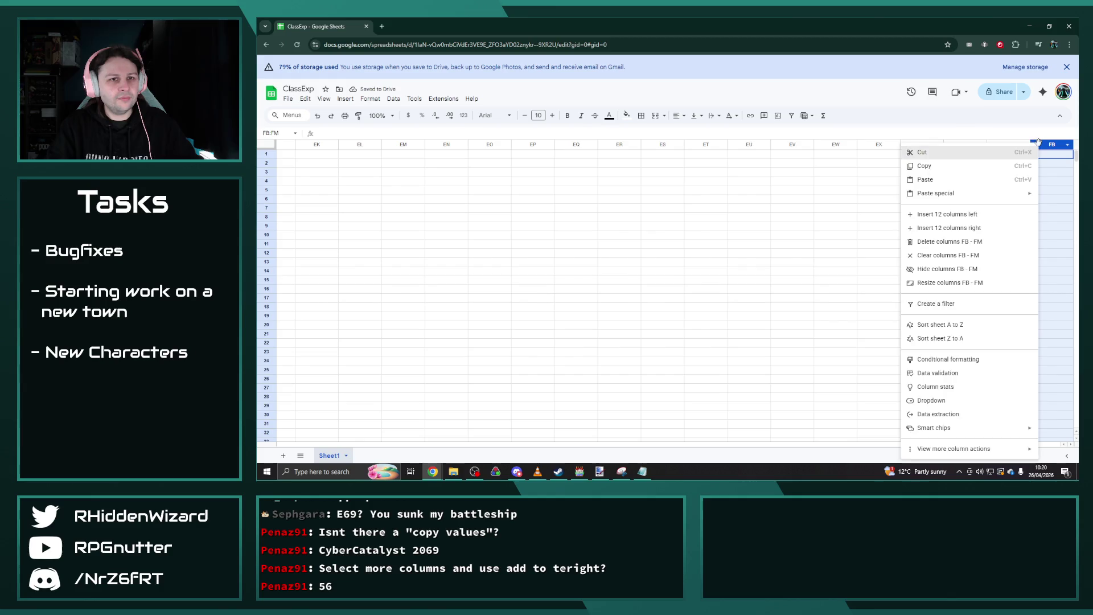
click(992, 229)
drag(983, 445, 724, 445)
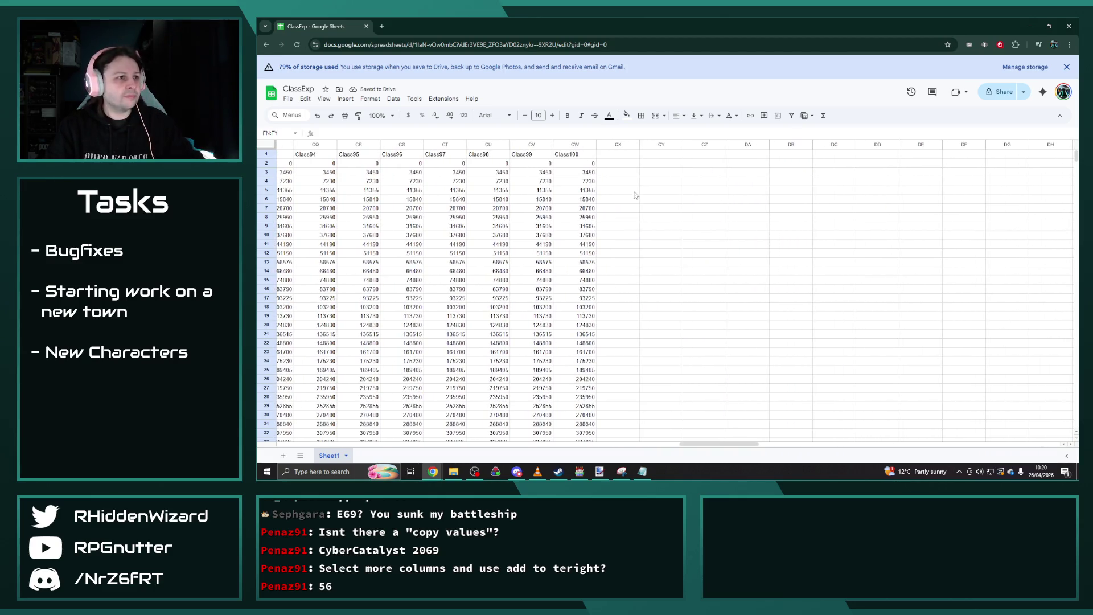
Extend the Class98–Class100 header series across row 1 until FY1 reads Class180.
mouse_move(482, 154)
mouse_down()
mouse_move(836, 173)
mouse_move(1062, 160)
mouse_move(1050, 161)
mouse_up()
mouse_move(743, 446)
mouse_down()
mouse_move(837, 436)
mouse_move(796, 433)
mouse_up()
drag(465, 159, 1054, 160)
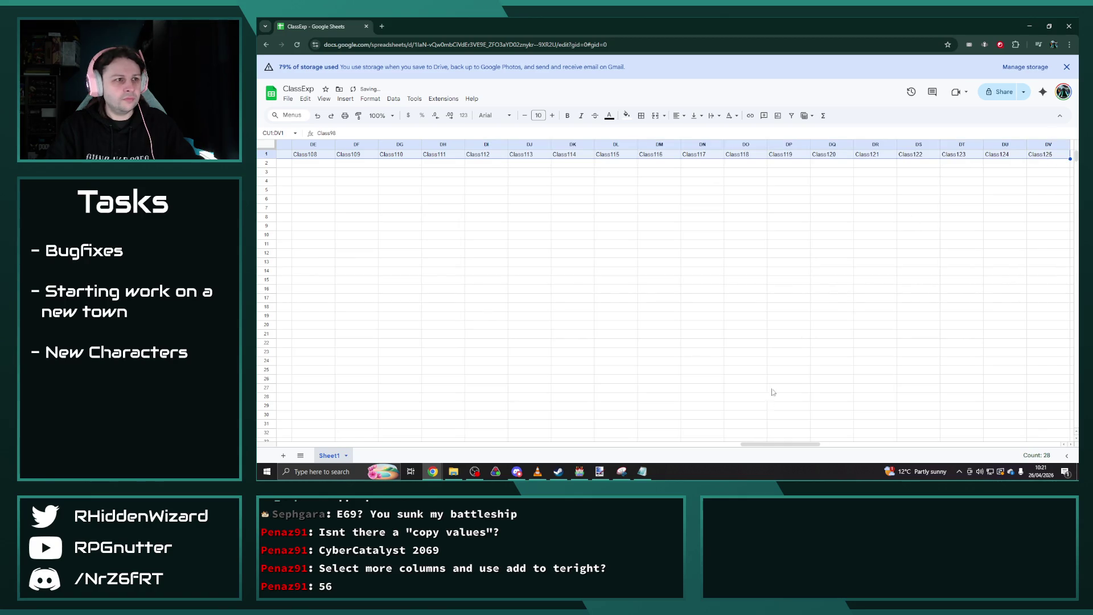
mouse_move(780, 447)
mouse_down()
mouse_move(865, 446)
mouse_move(851, 446)
mouse_up()
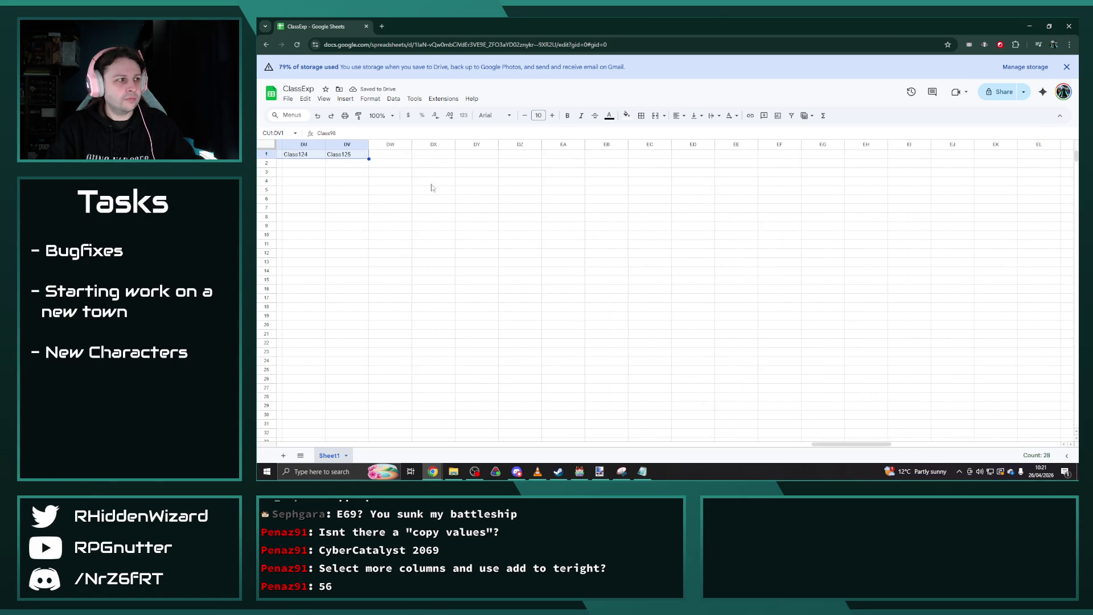
drag(368, 159, 1012, 159)
mouse_move(842, 444)
mouse_down()
mouse_move(921, 444)
mouse_move(901, 444)
mouse_up()
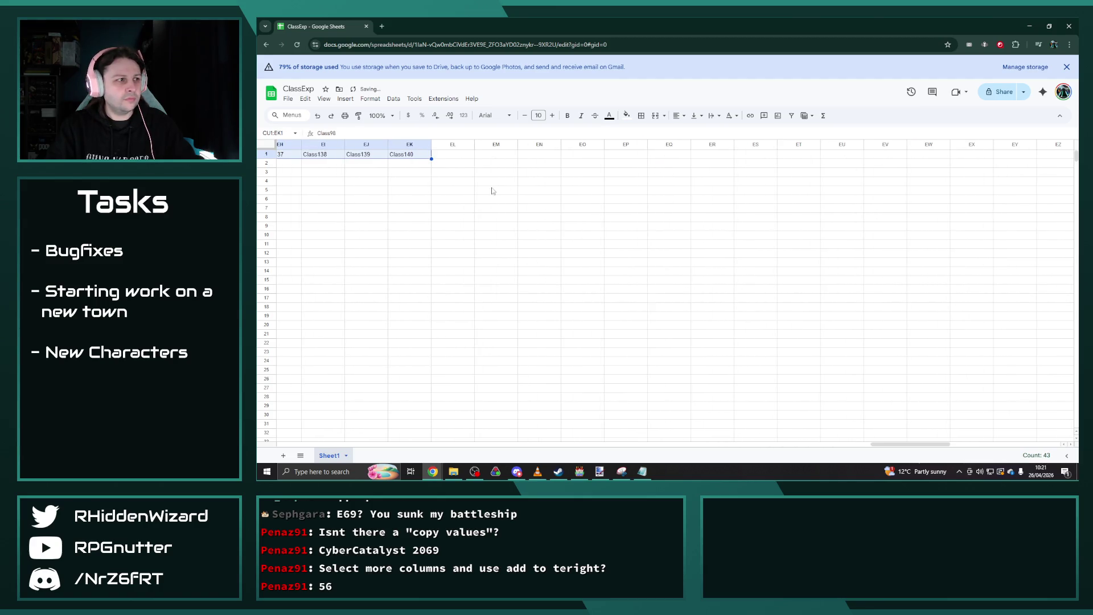
drag(431, 158, 1047, 154)
drag(901, 445, 972, 446)
drag(383, 159, 1057, 155)
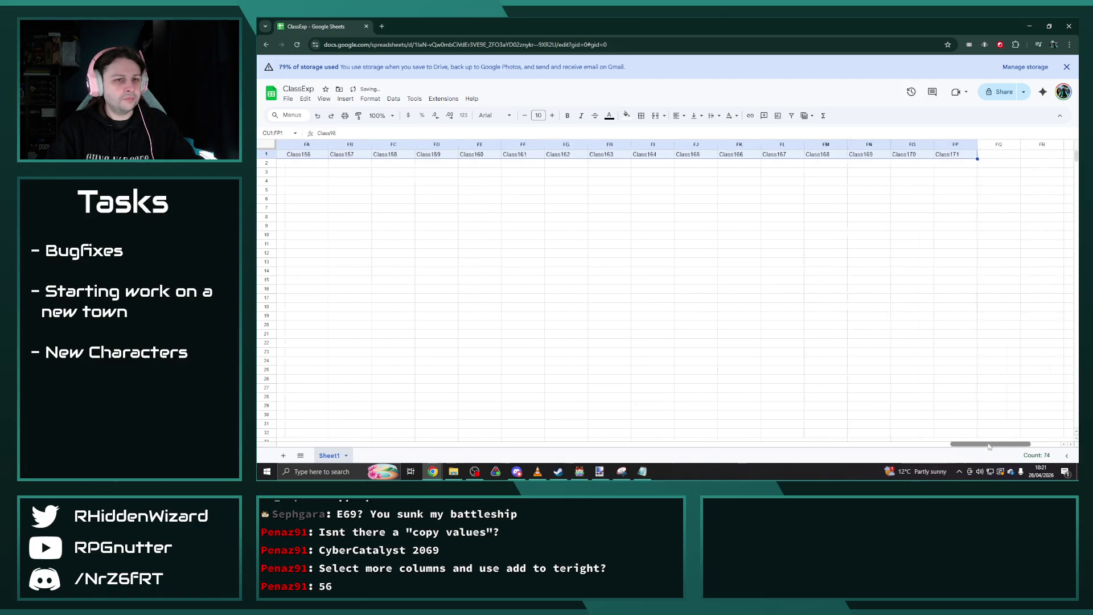
scroll(979, 155, right, 5)
drag(685, 158, 1053, 155)
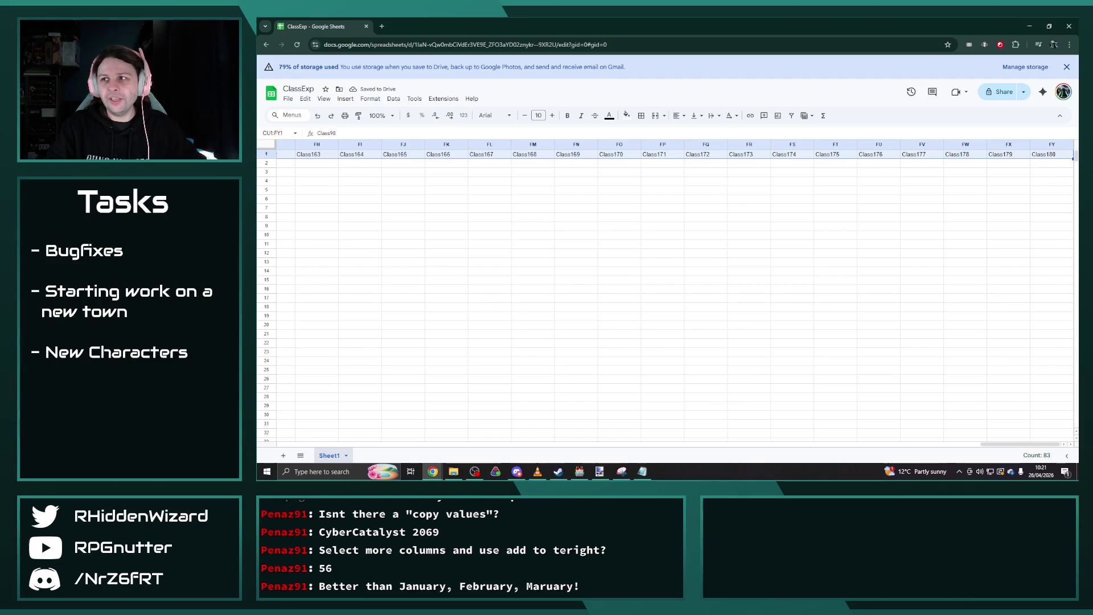
click(619, 217)
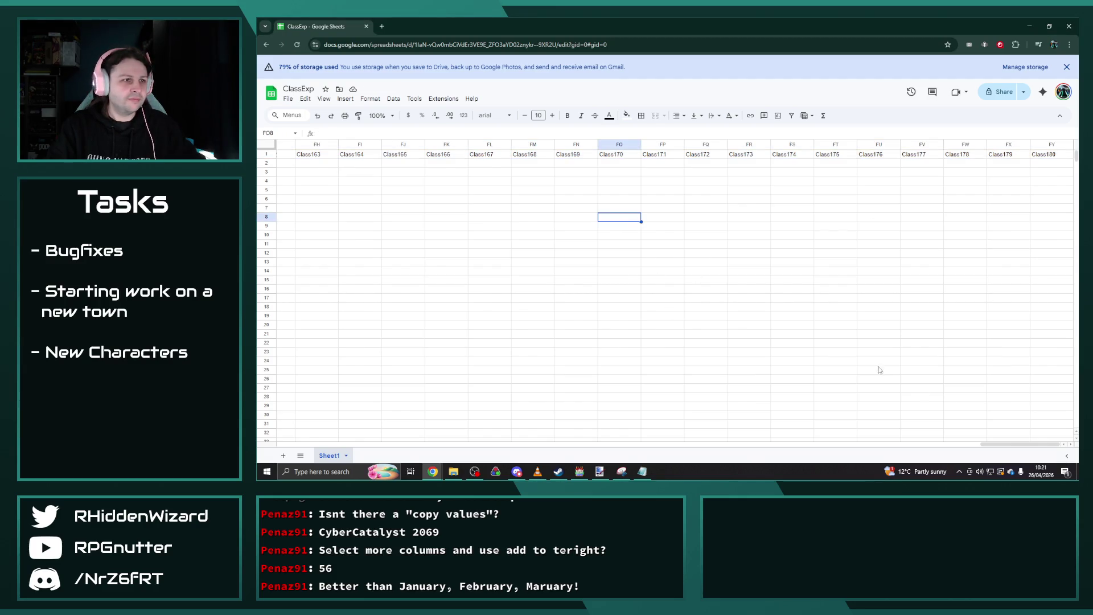
drag(1005, 444, 708, 416)
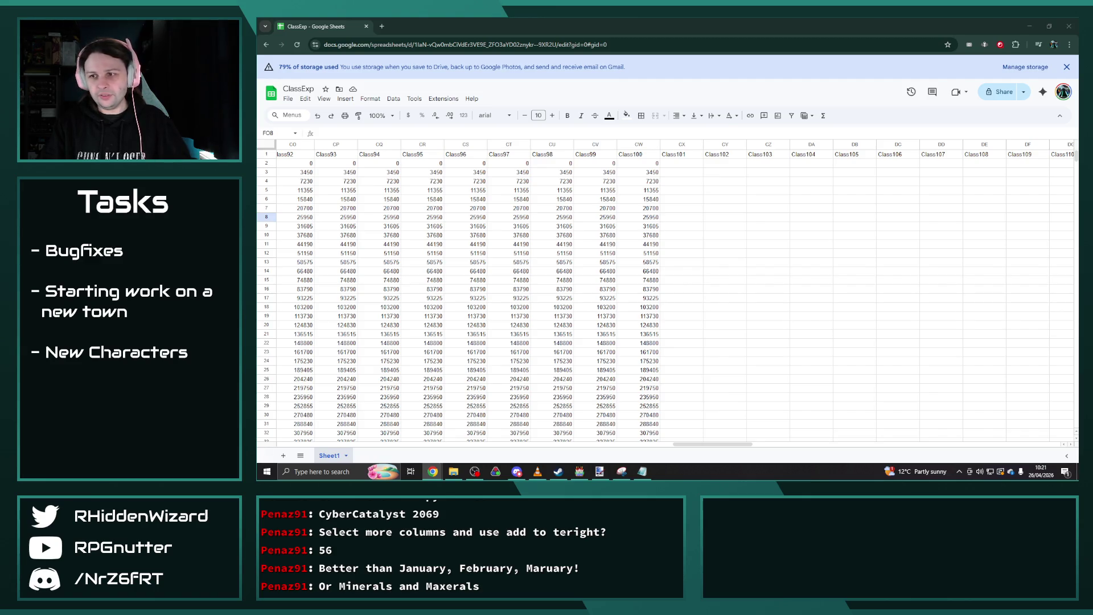
Paste the copied experience values into CX2:CX41 under Class101, then select CX42.
click(693, 164)
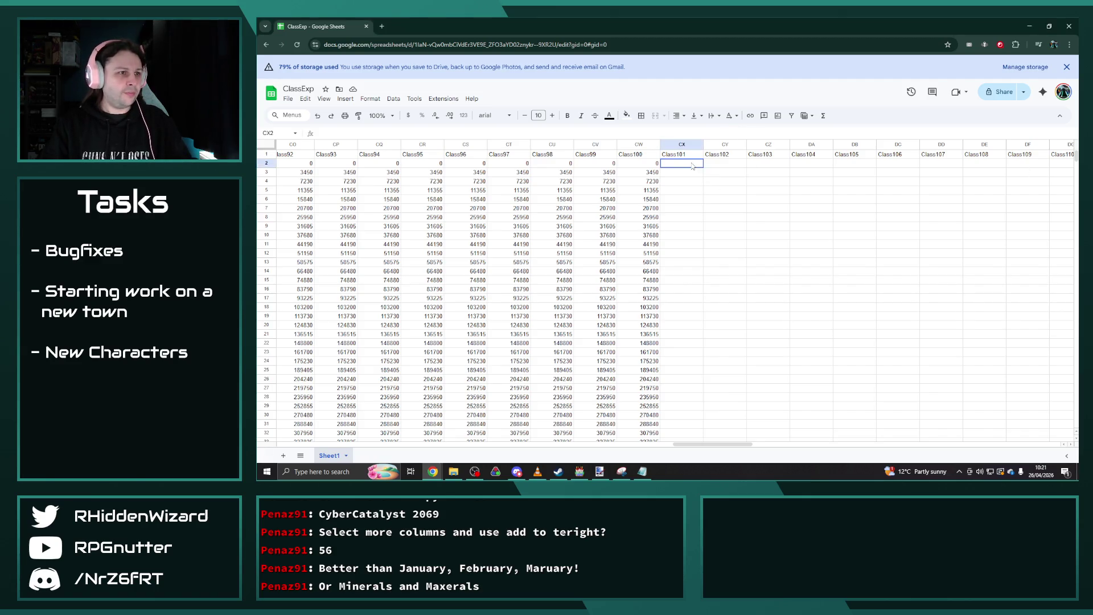
key(ctrl+v)
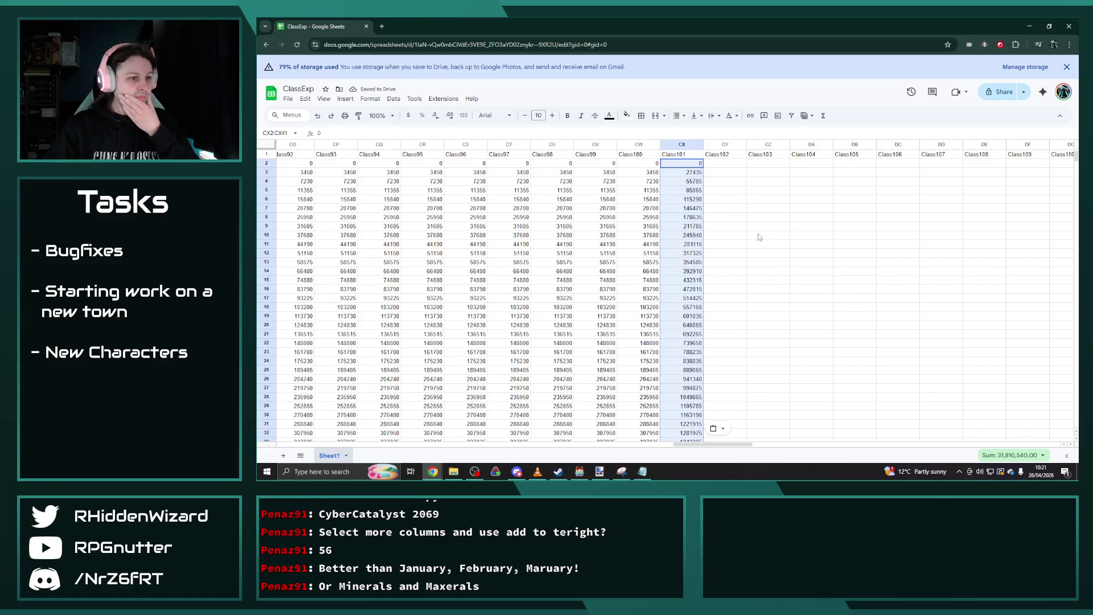
click(760, 237)
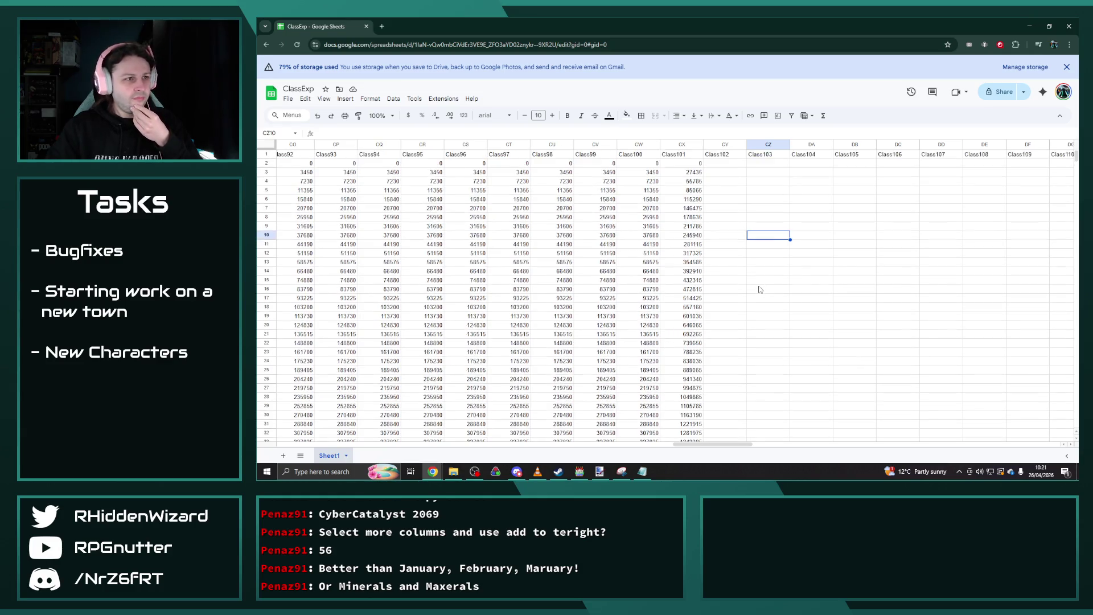
scroll(759, 290, down, 3)
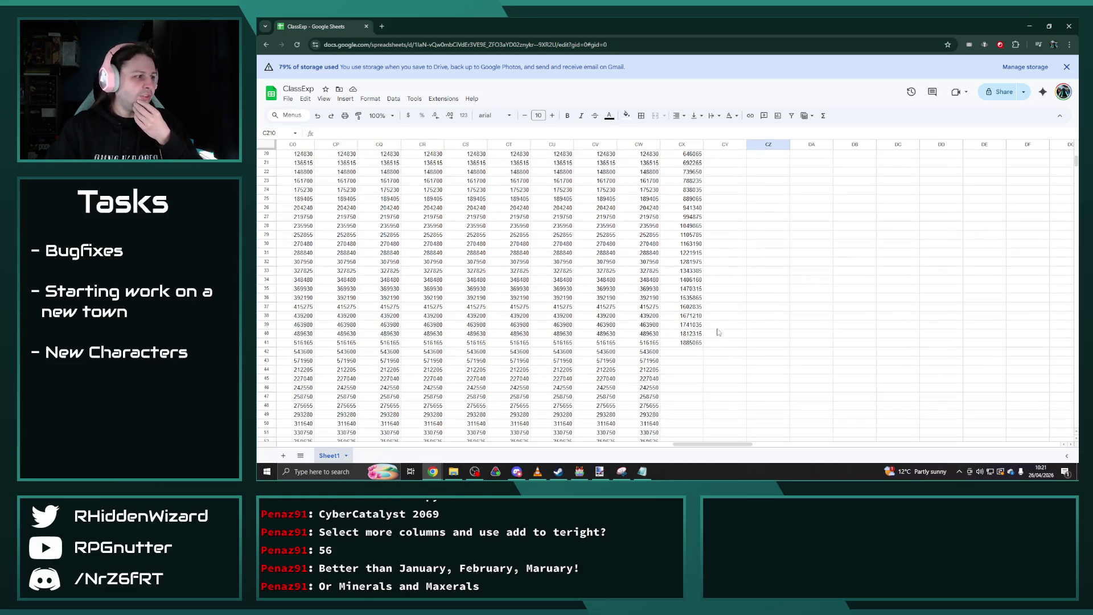
click(681, 353)
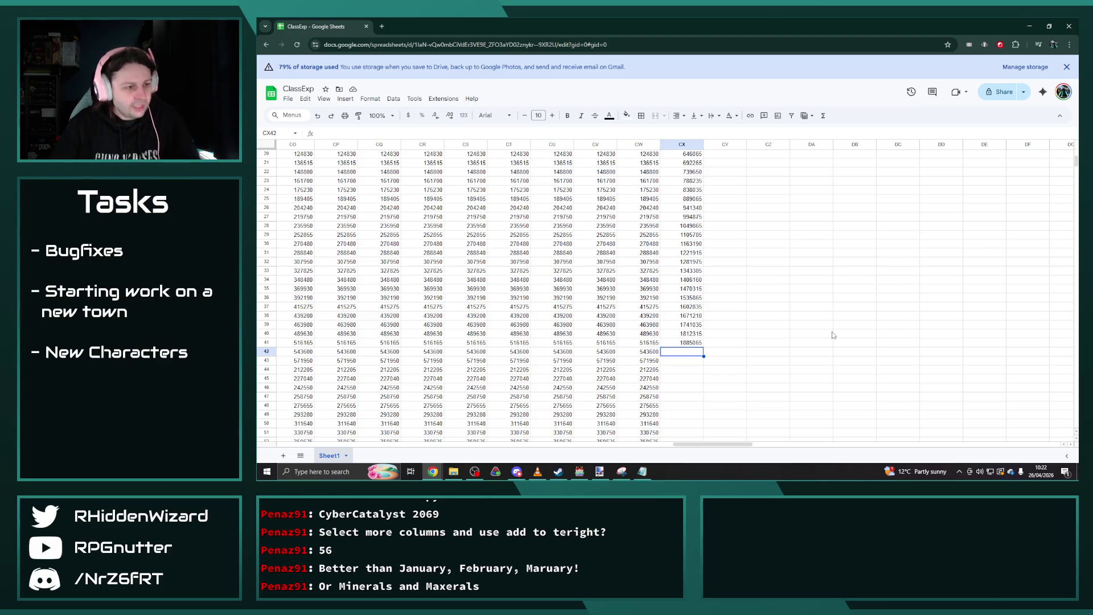
Enter the cap value 99999999 in cell CX42.
text(9999999)
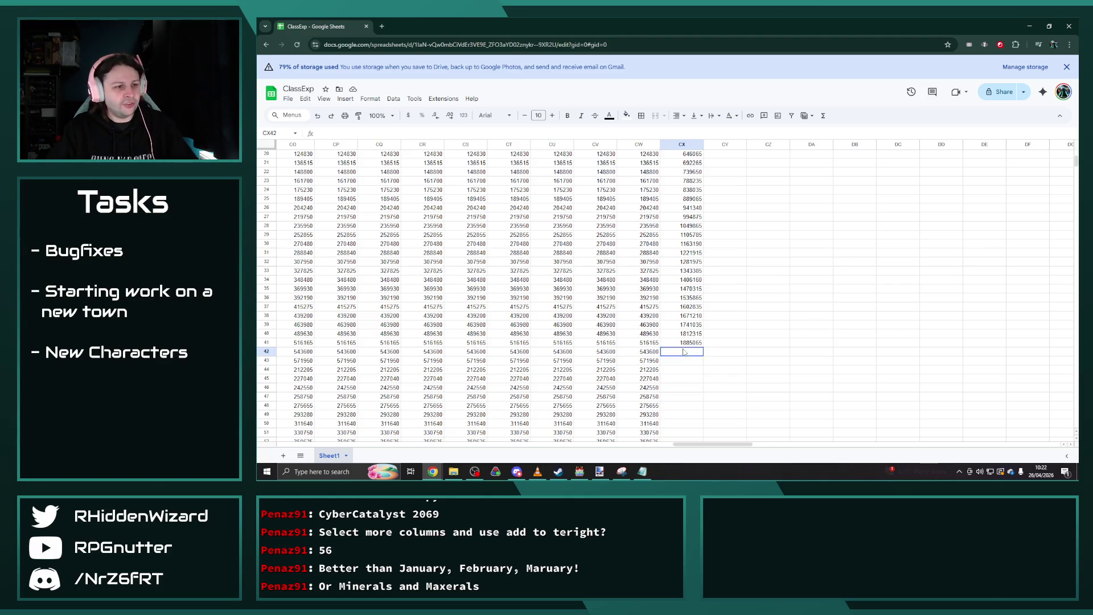
text(9999)
key(ctrl+Return)
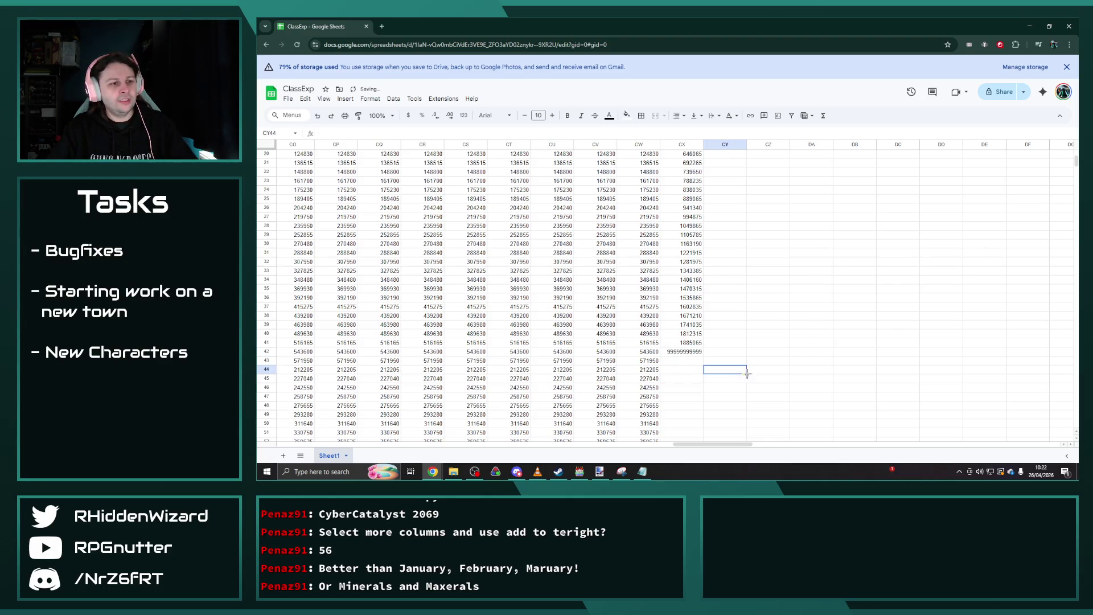
text(999)
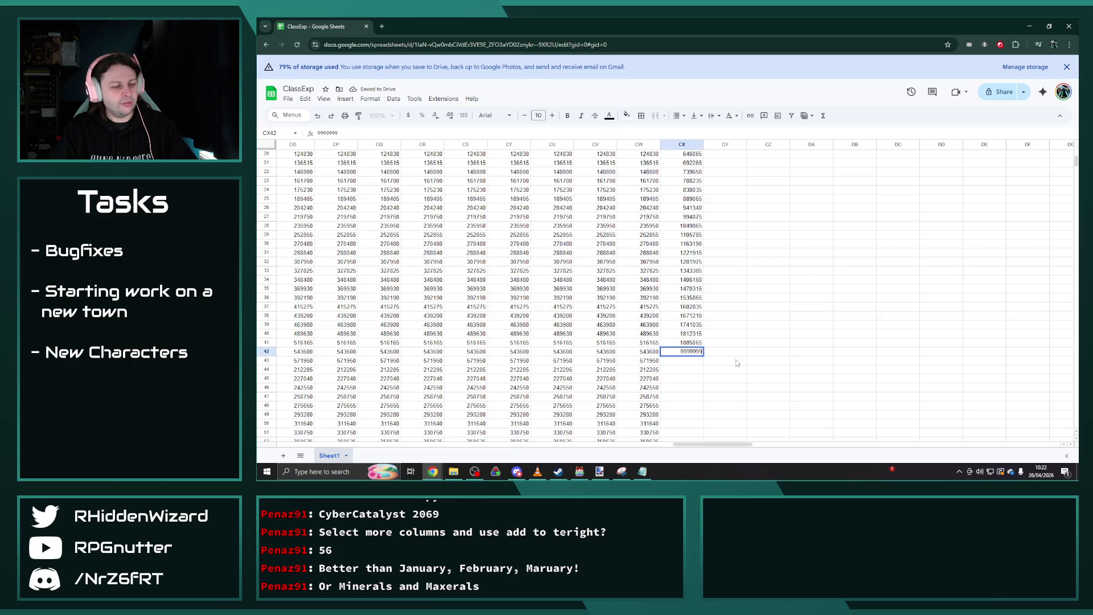
text(9)
click(756, 361)
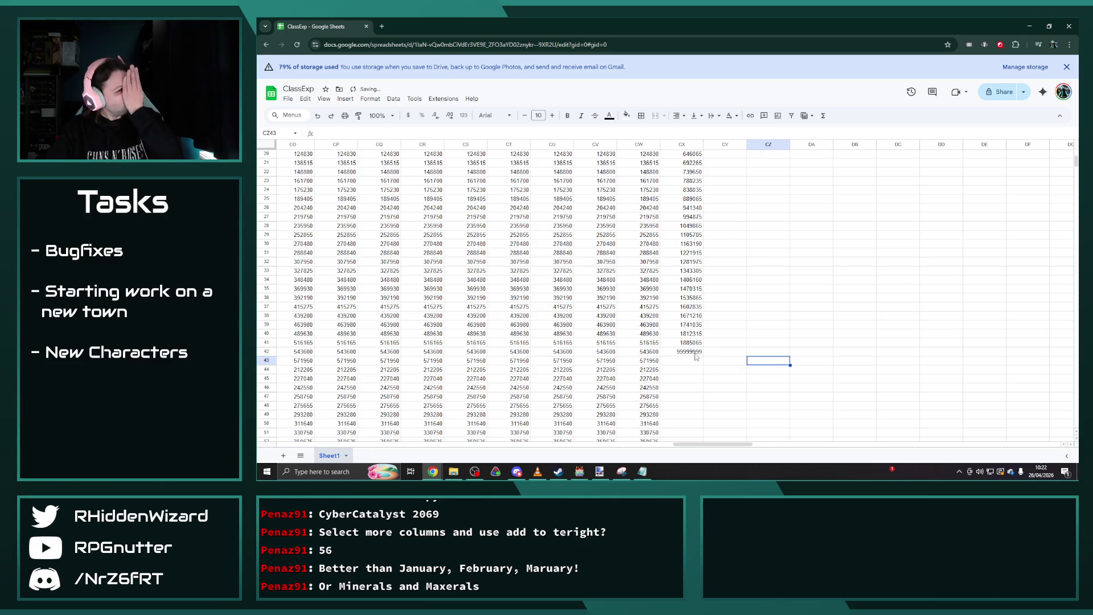
Fill CX42's 99999999 down the Class101 column through row 100.
click(695, 352)
scroll(694, 357, down, 3)
mouse_move(703, 355)
mouse_down()
mouse_move(691, 357)
mouse_move(694, 297)
mouse_move(693, 316)
mouse_up()
scroll(690, 357, down, 9)
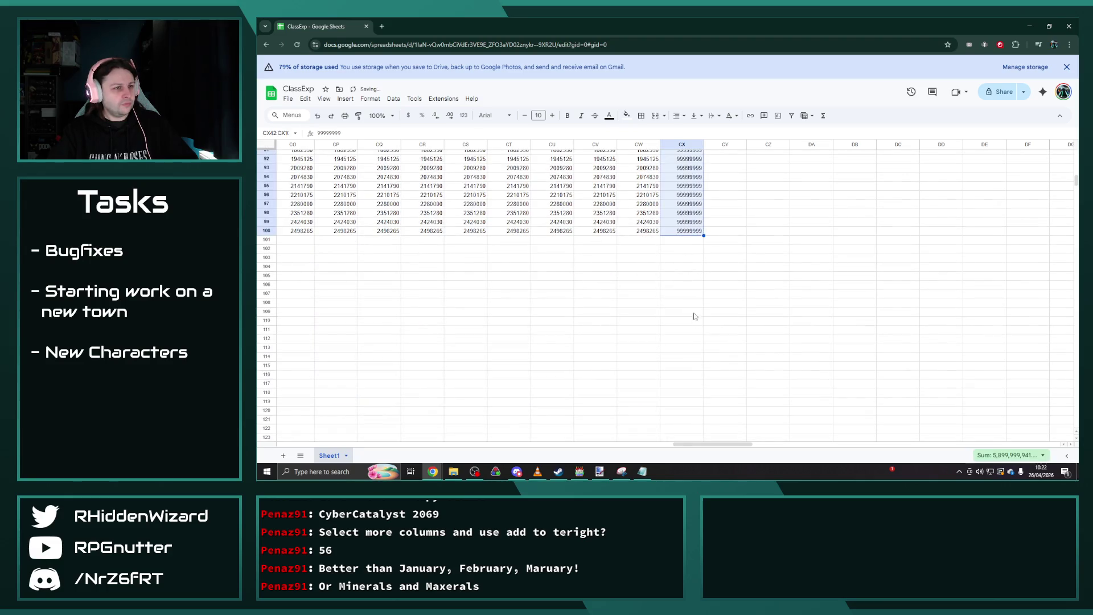
scroll(694, 317, up, 15)
click(757, 348)
scroll(755, 345, up, 5)
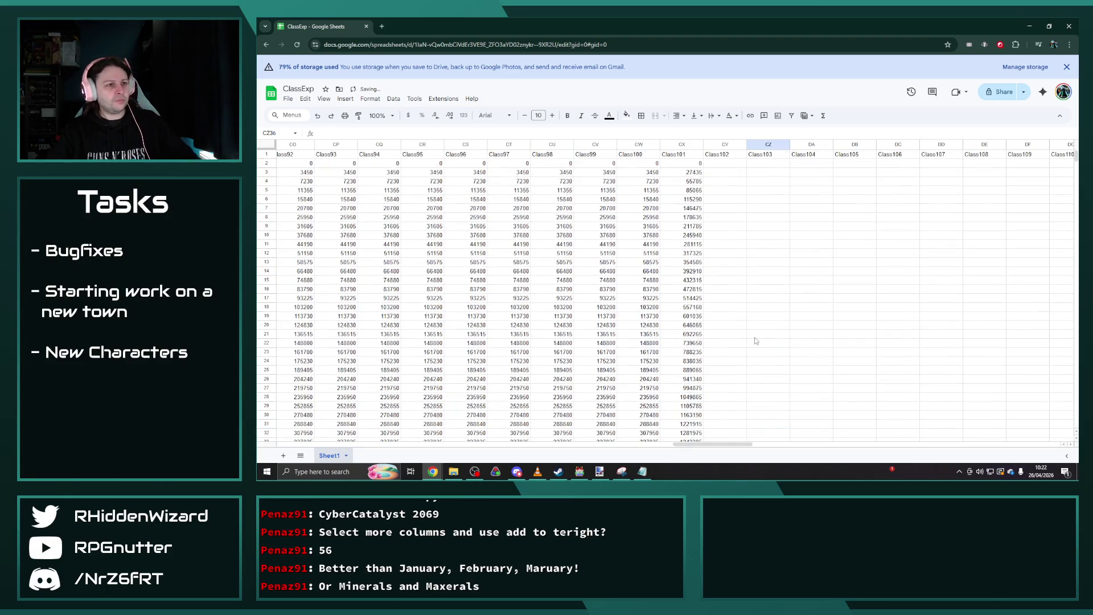
Copy the Class101 values in CX2:CX100 and paste them into columns CY through DH.
mouse_move(694, 164)
mouse_down()
mouse_move(693, 439)
mouse_move(692, 296)
mouse_move(696, 327)
mouse_move(698, 318)
mouse_up()
key(ctrl+c)
scroll(735, 316, up, 15)
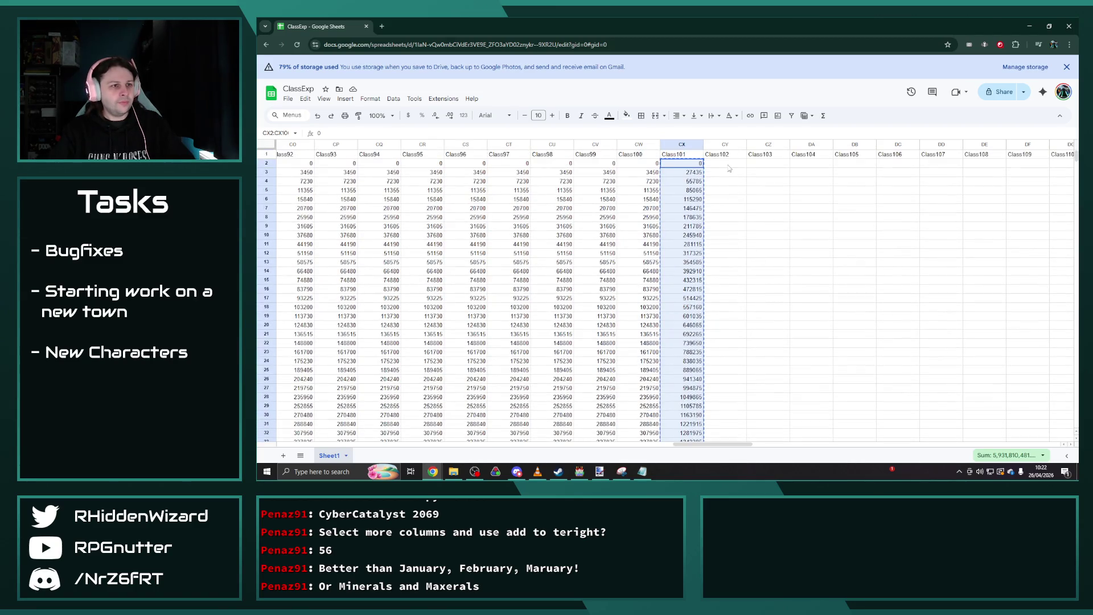
key(Right)
key(ctrl+v)
key(Right)
key(ctrl+v)
key(Right)
key(ctrl+v)
key(Right)
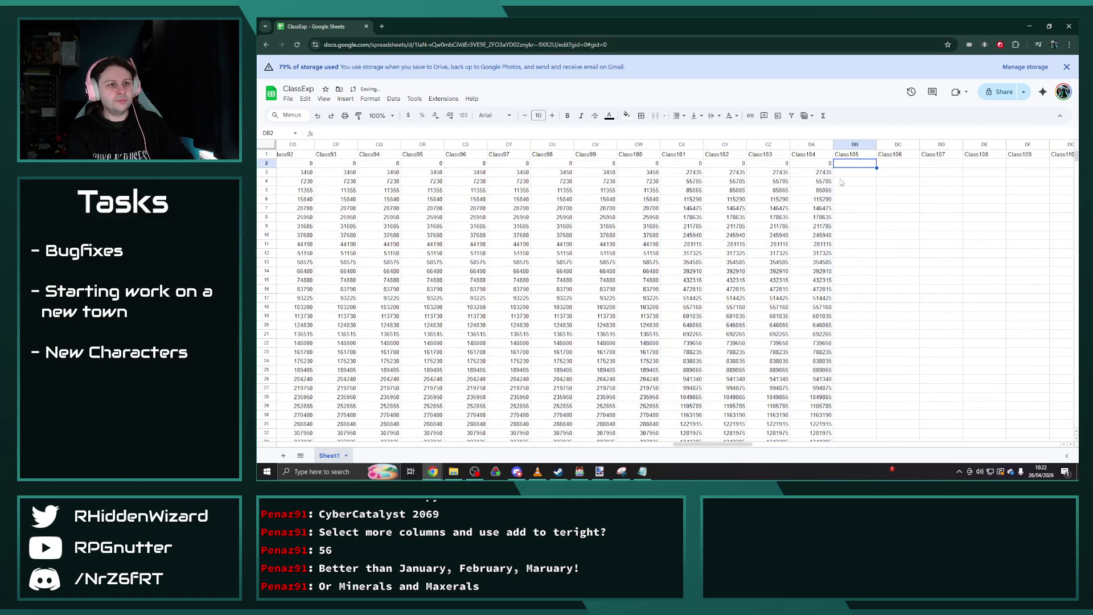
key(ctrl+v)
key(Right)
key(ctrl+v)
key(Right)
key(ctrl+v)
key(Right)
key(ctrl+v)
key(Right)
key(ctrl+v)
key(Right)
key(ctrl+v)
key(Right)
key(ctrl+v)
Paste the Class101 values into the remaining columns DI through EU (Class150).
key(Right)
key(ctrl+v)
key(Right)
key(ctrl+v)
key(Right)
key(ctrl+v)
key(Right)
key(ctrl+v)
key(Right)
key(ctrl+v)
key(Right)
key(ctrl+v)
key(Right)
key(ctrl+v)
key(Right)
key(ctrl+v)
key(Right)
key(ctrl+v)
key(Right)
key(ctrl+v)
key(Right)
key(ctrl+v)
key(Right)
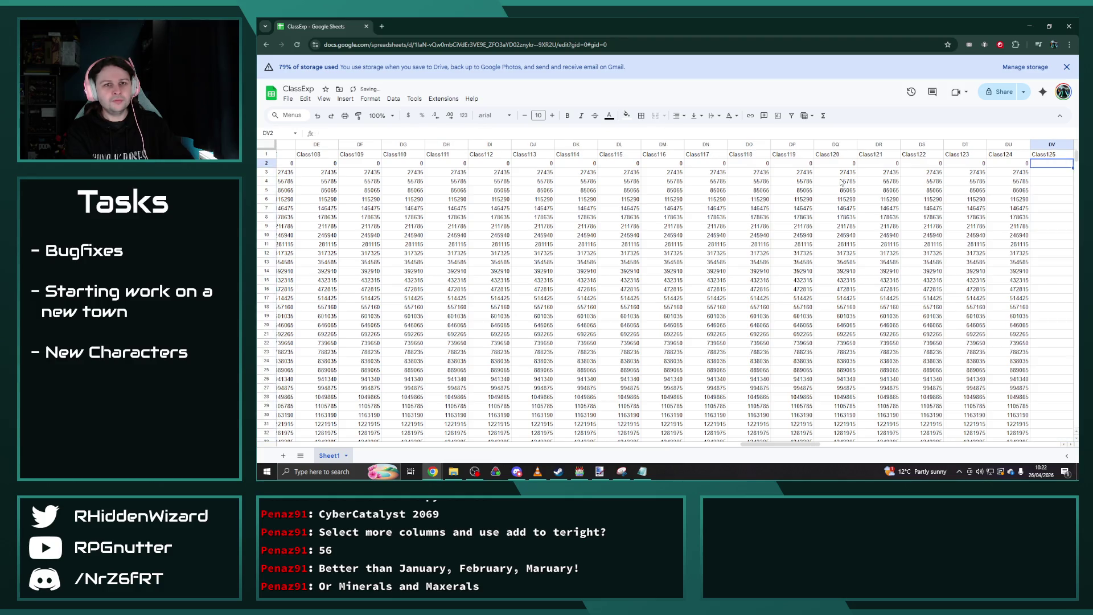
key(ctrl+v)
key(Right)
key(ctrl+v)
key(Right)
key(ctrl+v)
key(Right)
key(ctrl+v)
key(Right)
key(ctrl+v)
key(Right)
key(ctrl+v)
key(Right)
key(ctrl+v)
key(Right)
key(ctrl+v)
key(Right)
key(ctrl+v)
key(Right)
key(ctrl+v)
key(Right)
key(ctrl+v)
key(Right)
key(ctrl+v)
key(Right)
key(ctrl+v)
key(Right)
key(ctrl+v)
key(Right)
key(ctrl+v)
key(Right)
key(ctrl+v)
key(Right)
key(ctrl+v)
key(Right)
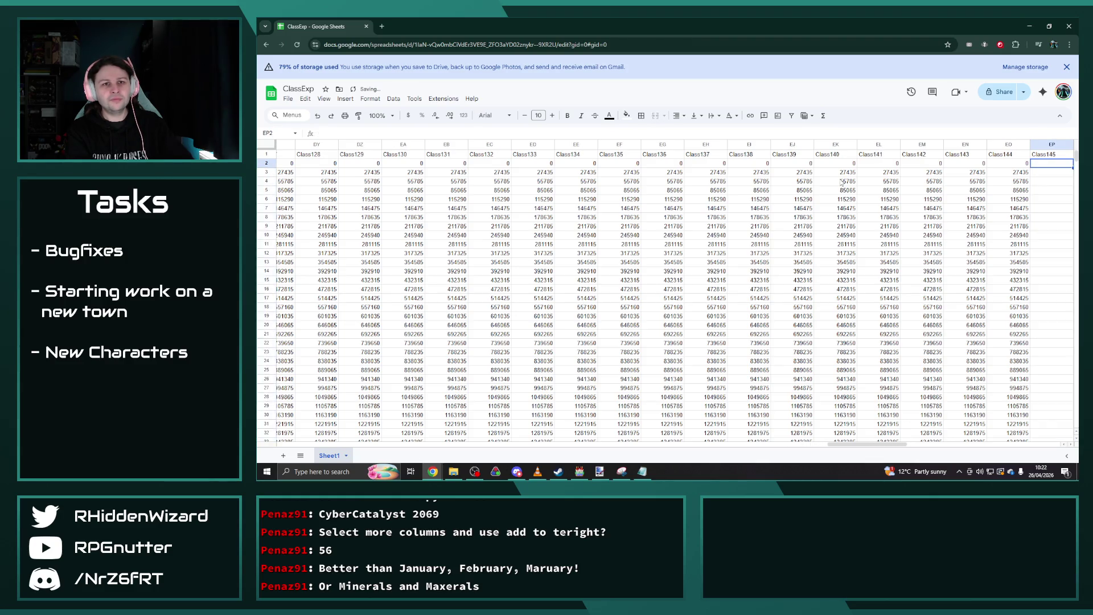
key(ctrl+v)
key(Right)
key(ctrl+v)
key(Right)
key(ctrl+v)
key(Right)
key(Right)
key(Right)
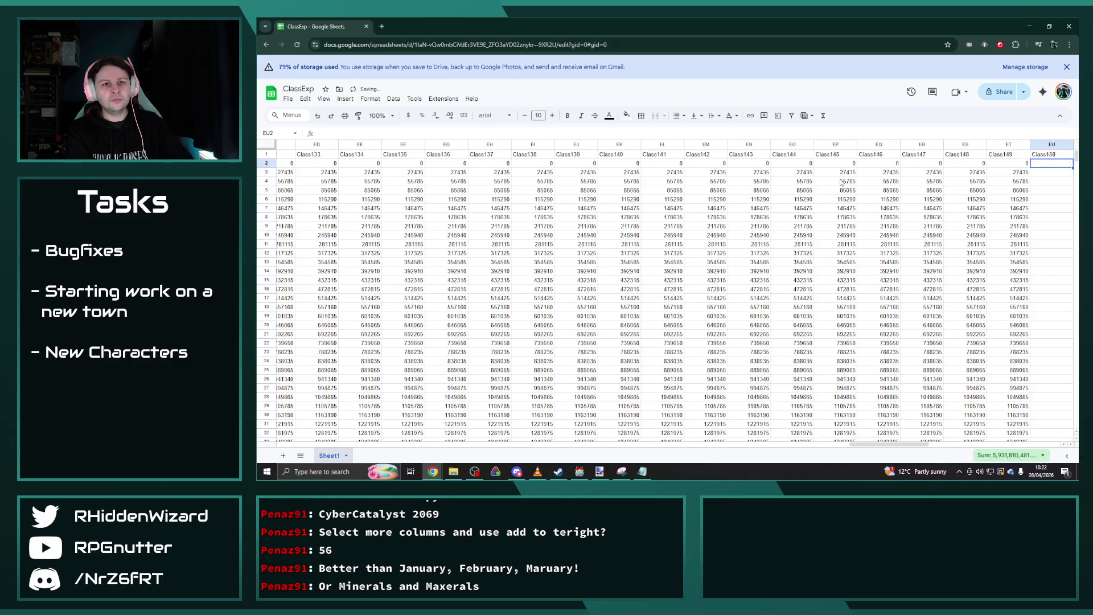
Paste the Class101 values into every third column: EX, FA, FD and FG.
key(ctrl+v)
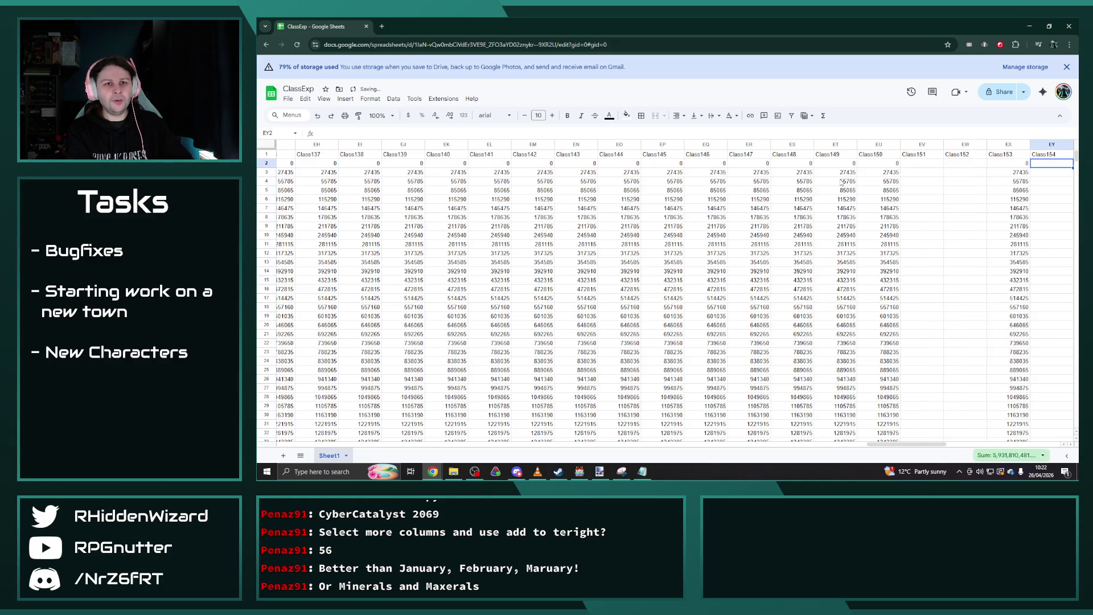
key(Right)
key(Right)
key(Right)
key(ctrl+v)
key(Right)
key(Right)
key(Right)
key(ctrl+v)
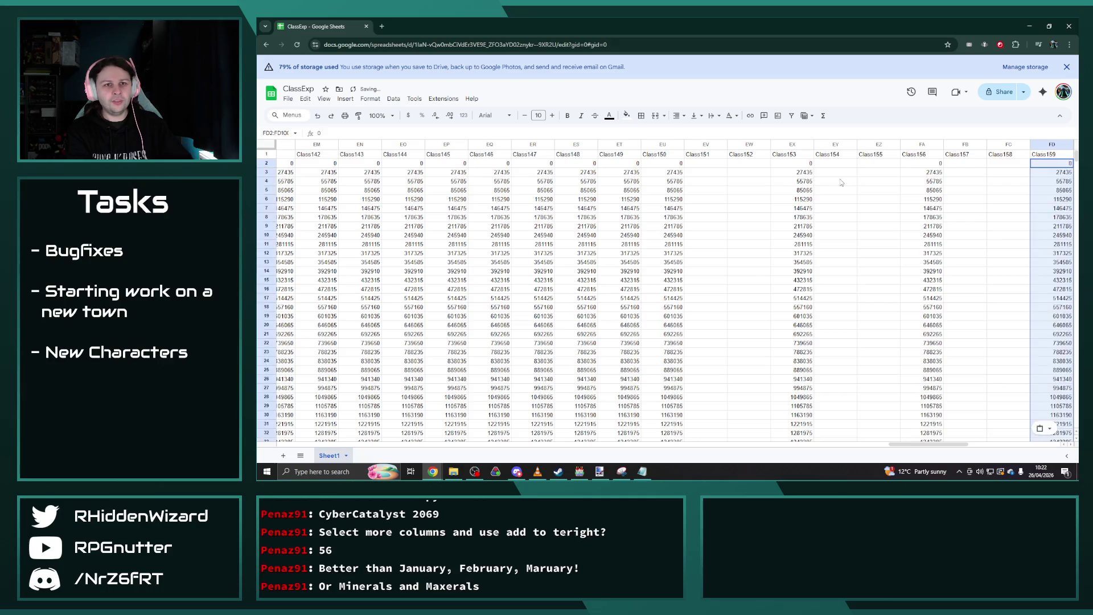
key(Right)
key(Right)
key(Right)
key(ctrl+v)
key(Right)
key(Right)
Paste the Class101 values into columns FJ, FM, FP, FS, FV and FY.
key(Right)
key(ctrl+v)
key(Right)
key(Right)
key(Right)
key(ctrl+v)
key(Right)
key(Right)
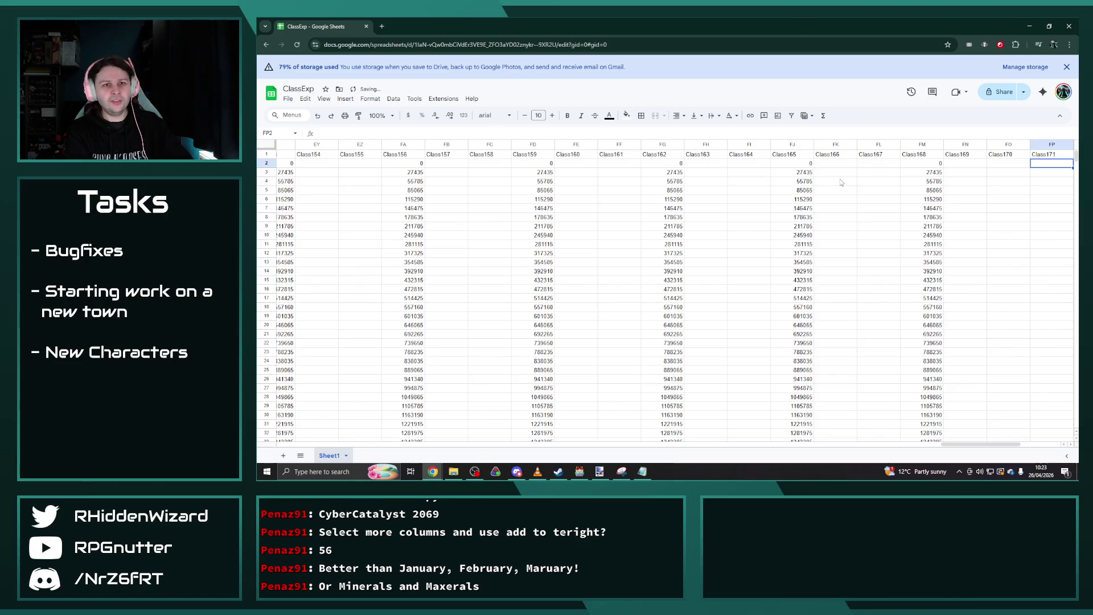
key(Right)
key(Right)
key(Left)
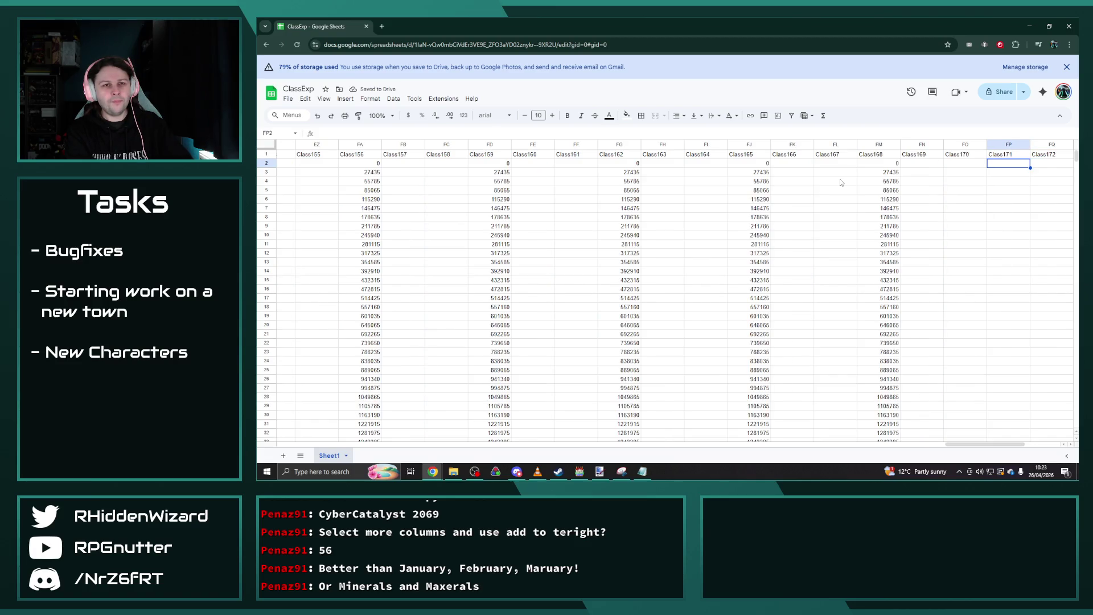
key(ctrl+v)
key(Right)
key(Right)
key(Right)
key(ctrl+v)
key(Right)
key(Right)
key(Right)
key(ctrl+v)
key(Right)
key(Right)
key(Right)
key(ctrl+v)
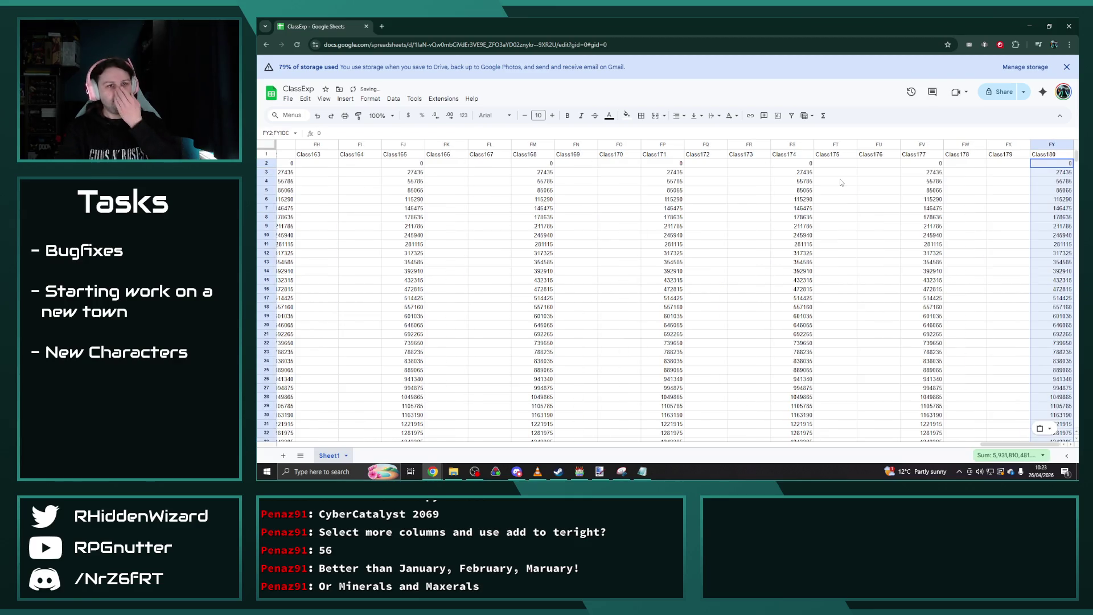
click(443, 163)
Copy the Class1 values in B2:B100 and scroll right to the Class151 area.
drag(998, 445, 266, 435)
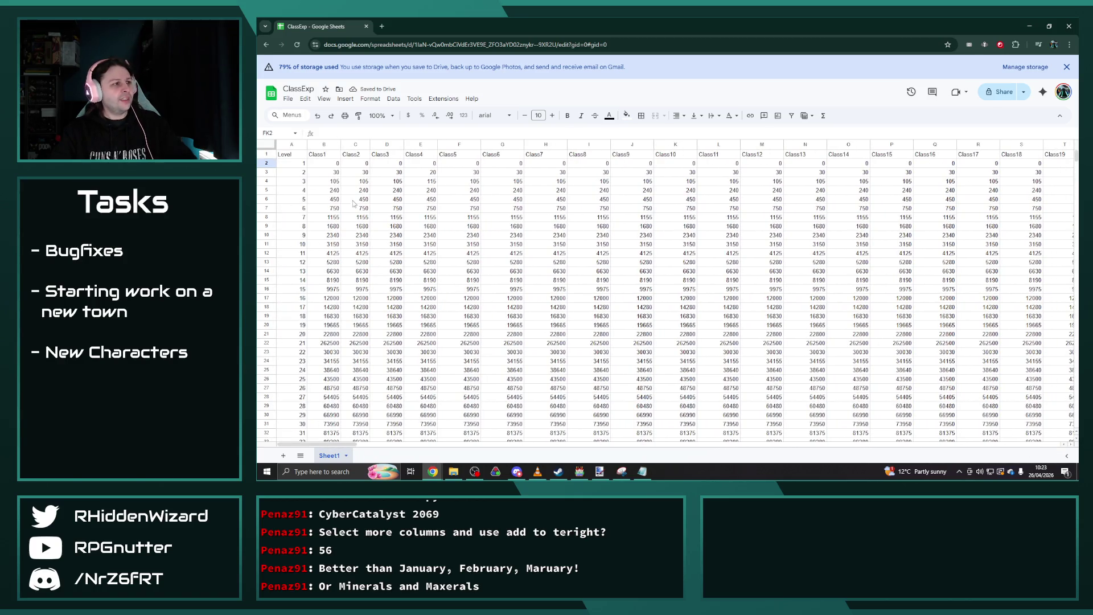
mouse_move(328, 165)
mouse_down()
mouse_move(335, 399)
mouse_move(333, 275)
mouse_up()
key(ctrl+c)
mouse_move(319, 443)
mouse_down()
mouse_move(955, 404)
mouse_move(912, 370)
mouse_up()
scroll(868, 325, up, 10)
scroll(868, 324, up, 10)
drag(1020, 446, 988, 447)
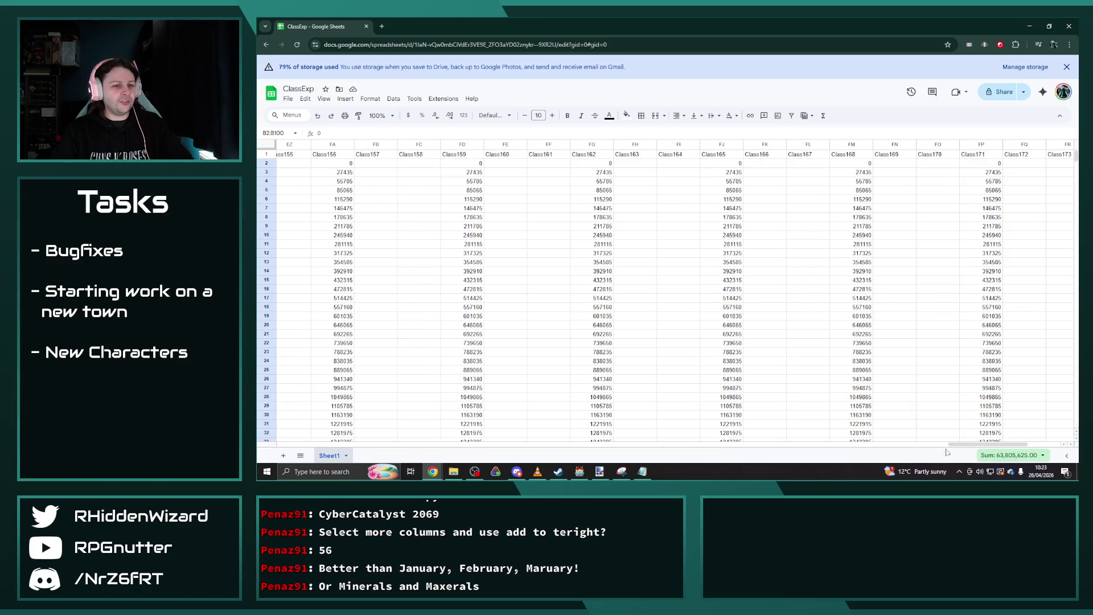
drag(950, 445, 916, 446)
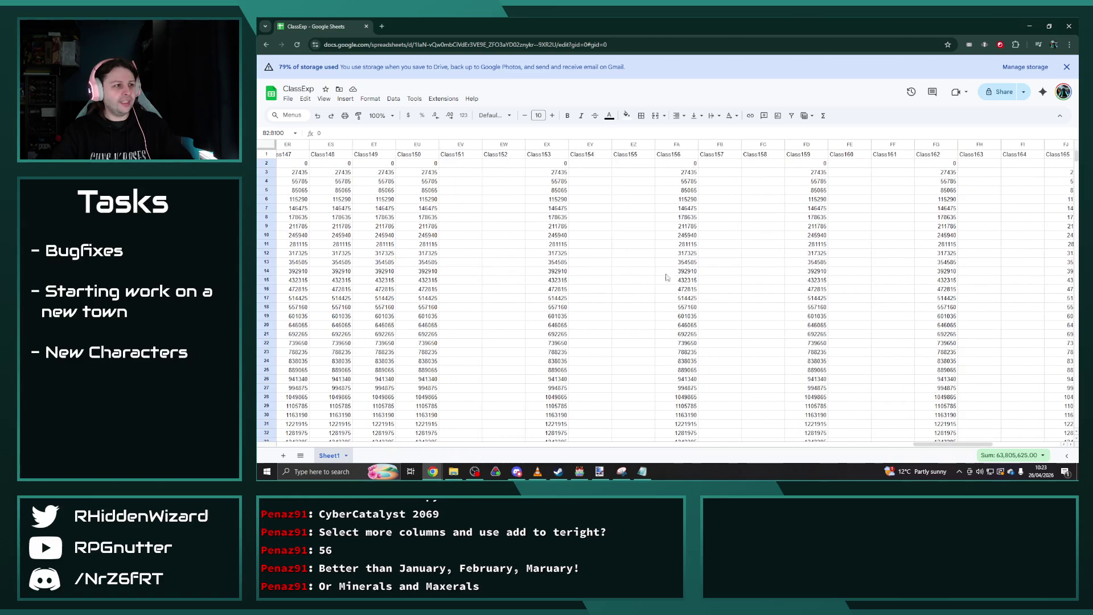
Paste the Class1 values into columns EV, EY, FB, FE and FH.
click(460, 164)
key(ctrl+v)
key(Right)
key(Right)
key(Right)
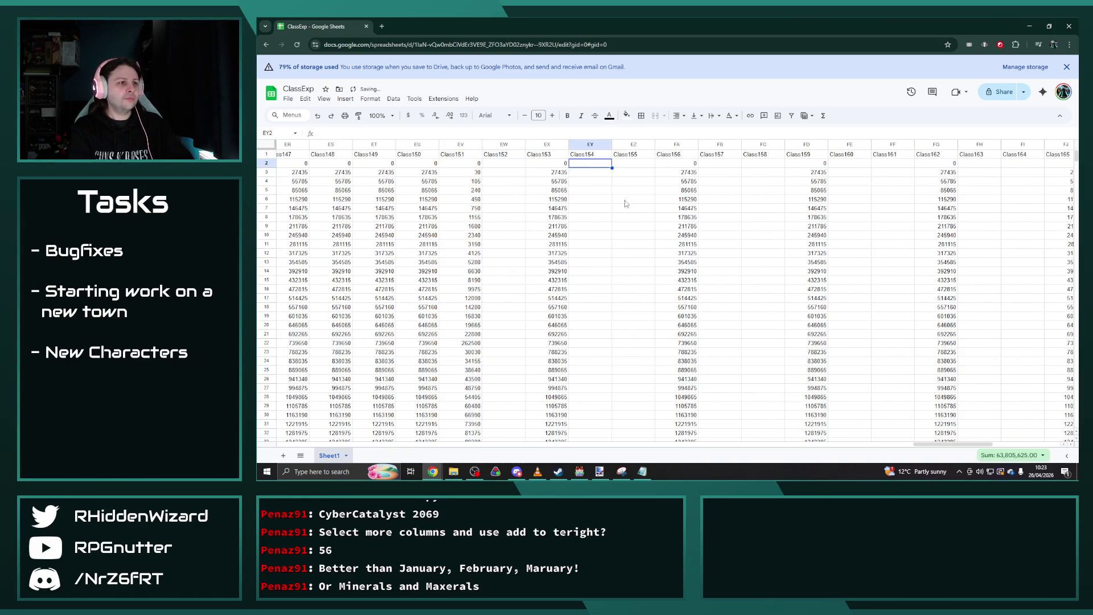
key(ctrl+v)
key(Right)
key(Right)
key(Right)
key(ctrl+v)
key(Right)
key(Right)
key(Right)
key(ctrl+v)
key(Right)
key(Right)
key(Right)
key(ctrl+v)
Paste the Class1 values into columns FK, FN, FQ, FT and FW.
key(Right)
key(Right)
key(Right)
key(ctrl+v)
key(Right)
key(Right)
key(Right)
key(ctrl+v)
key(Right)
key(Right)
key(Right)
key(ctrl+v)
key(Right)
key(Right)
key(Right)
key(ctrl+v)
key(Right)
key(Right)
key(Right)
key(ctrl+v)
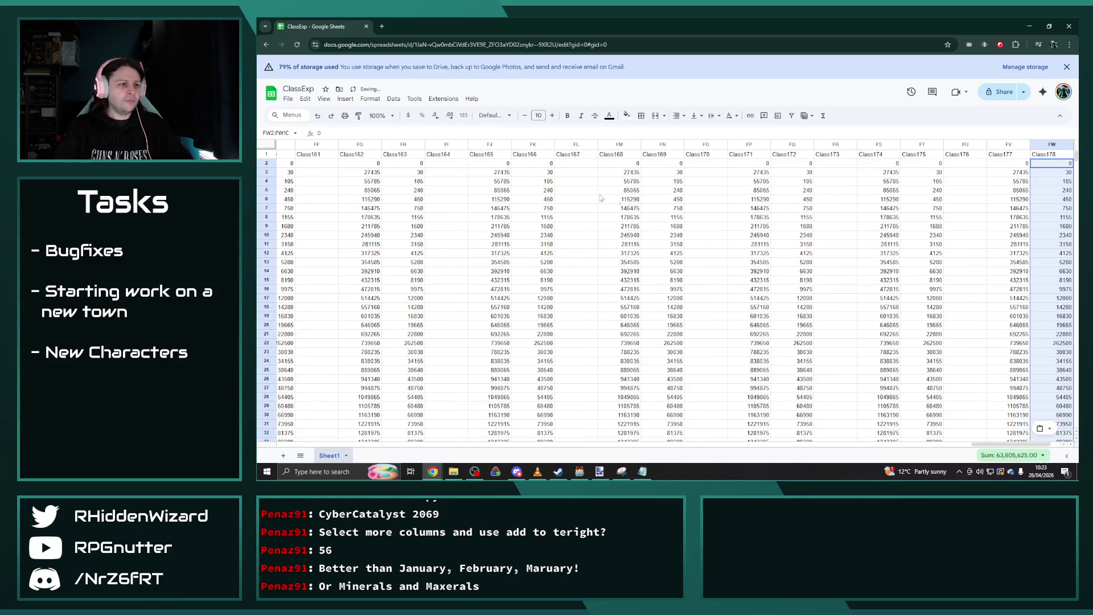
drag(983, 444, 632, 404)
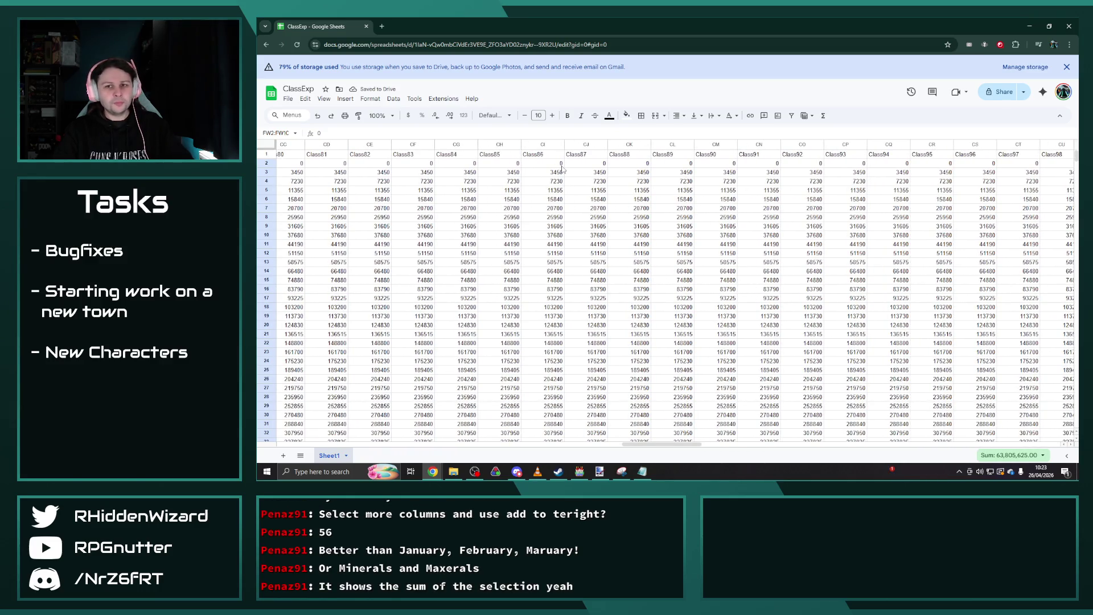
Take the 3450, 7230… series from column CK and scroll right to the gap columns.
mouse_move(632, 164)
mouse_down()
mouse_move(626, 292)
mouse_move(631, 280)
mouse_up()
scroll(629, 284, down, 10)
scroll(629, 282, down, 5)
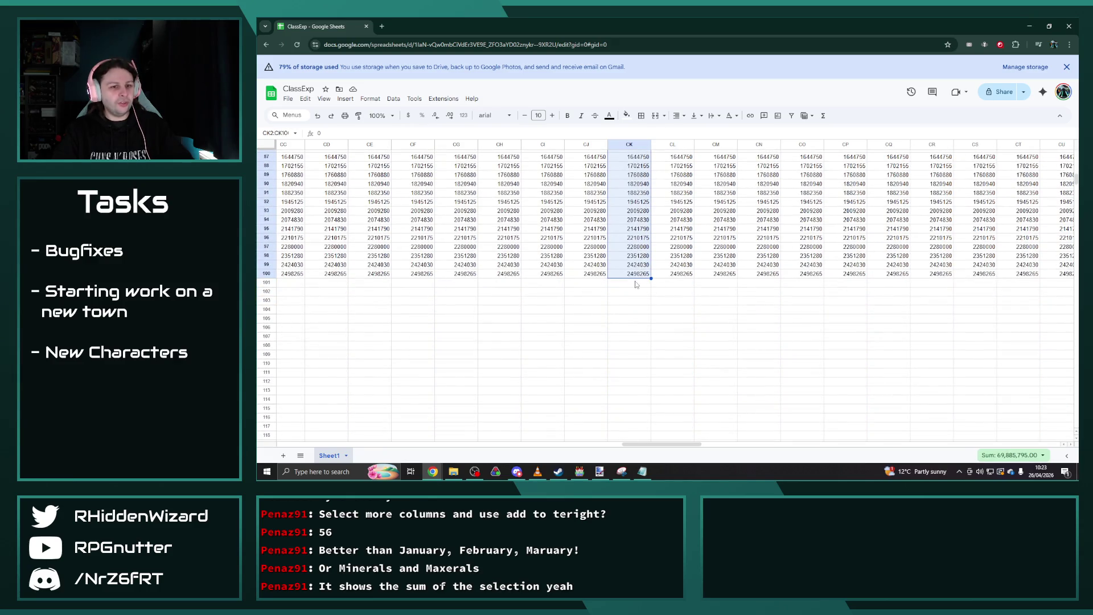
mouse_move(661, 443)
mouse_down()
mouse_move(1023, 444)
mouse_move(926, 444)
mouse_up()
scroll(1023, 392, up, 15)
Paste the column CK series into columns EW, EZ, FC and FF.
click(672, 165)
key(ctrl+v)
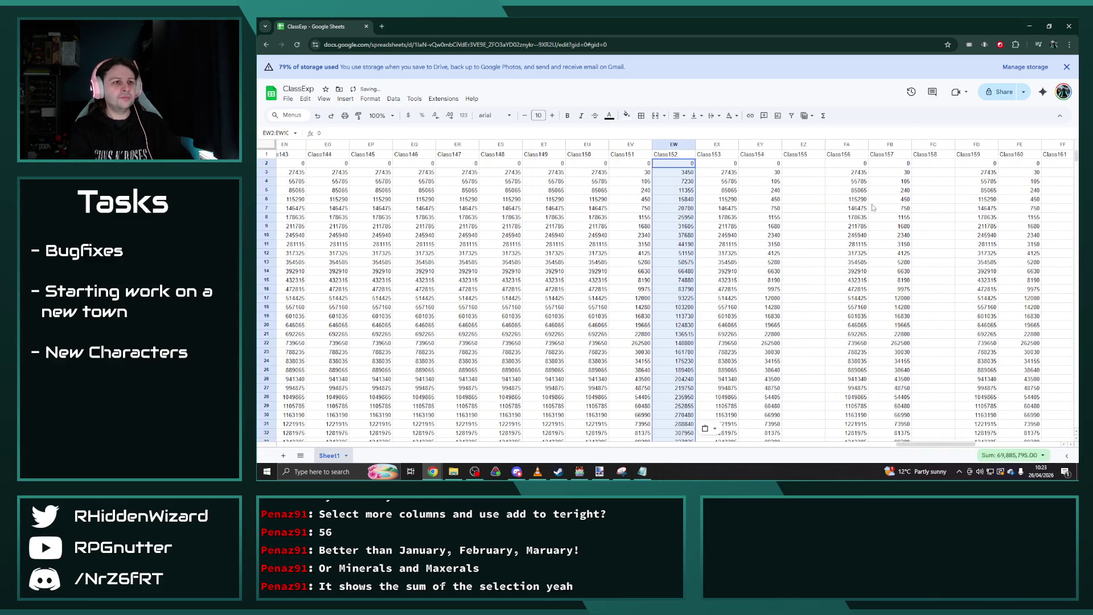
key(Right)
key(Right)
key(Right)
key(ctrl+v)
key(Right)
key(Right)
key(Right)
key(ctrl+v)
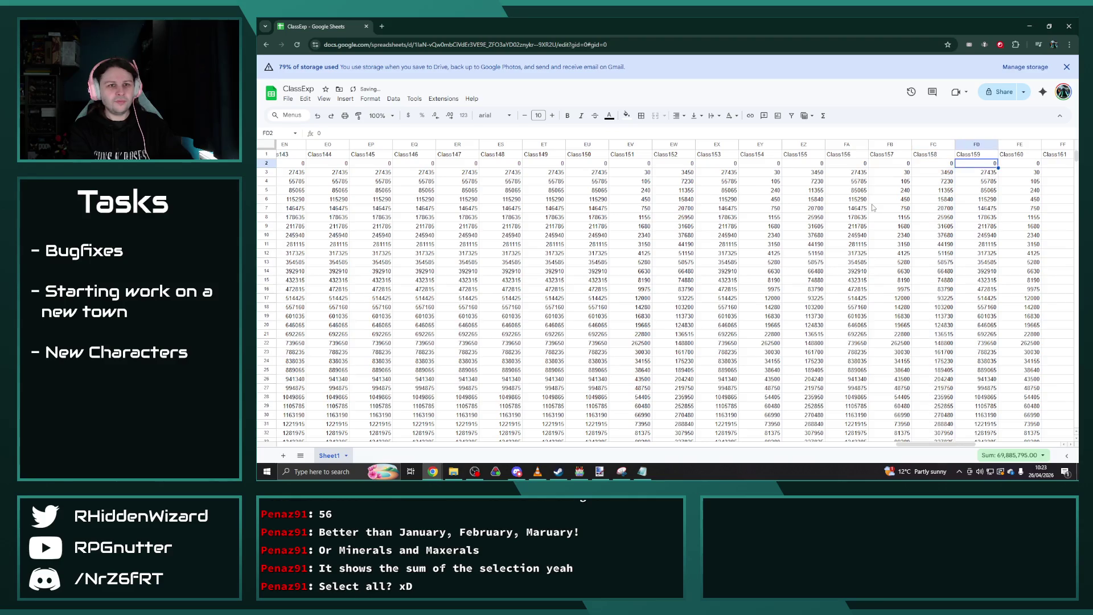
key(Right)
key(Right)
key(Right)
key(ctrl+v)
Paste the column CK series into FI, FL, FO, FR, FU and FX, then select all.
key(Right)
key(Right)
key(Right)
key(ctrl+v)
key(Right)
key(Right)
key(Right)
key(ctrl+v)
key(Right)
key(Right)
key(Right)
key(ctrl+v)
key(Right)
key(Right)
key(Right)
key(ctrl+v)
key(Right)
key(Right)
key(Right)
key(ctrl+v)
key(Right)
key(Right)
key(Right)
key(ctrl+v)
key(Right)
key(ctrl+a)
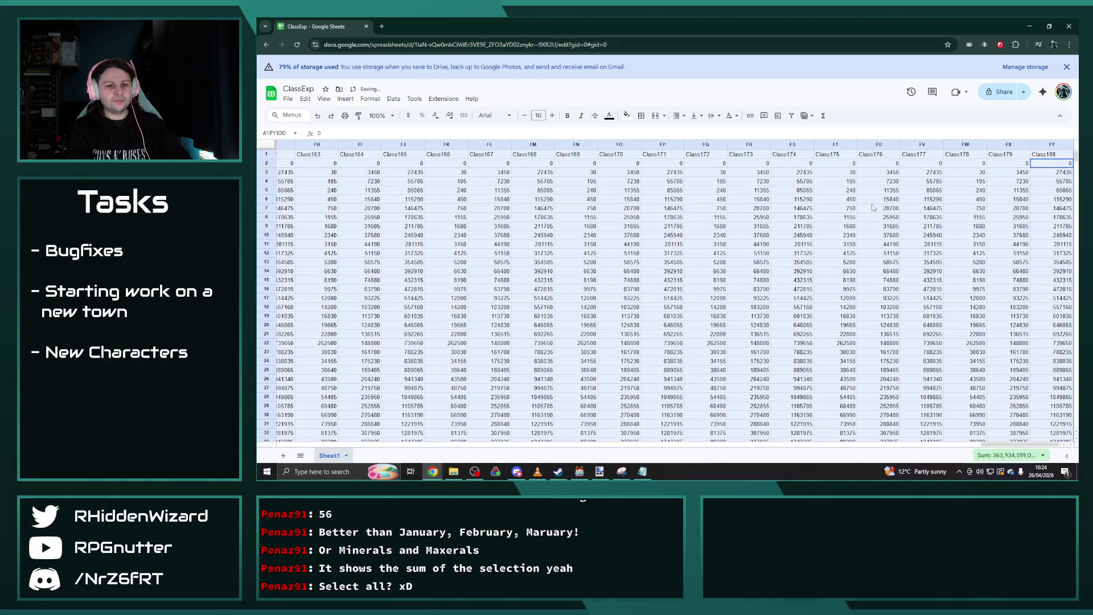
click(1044, 456)
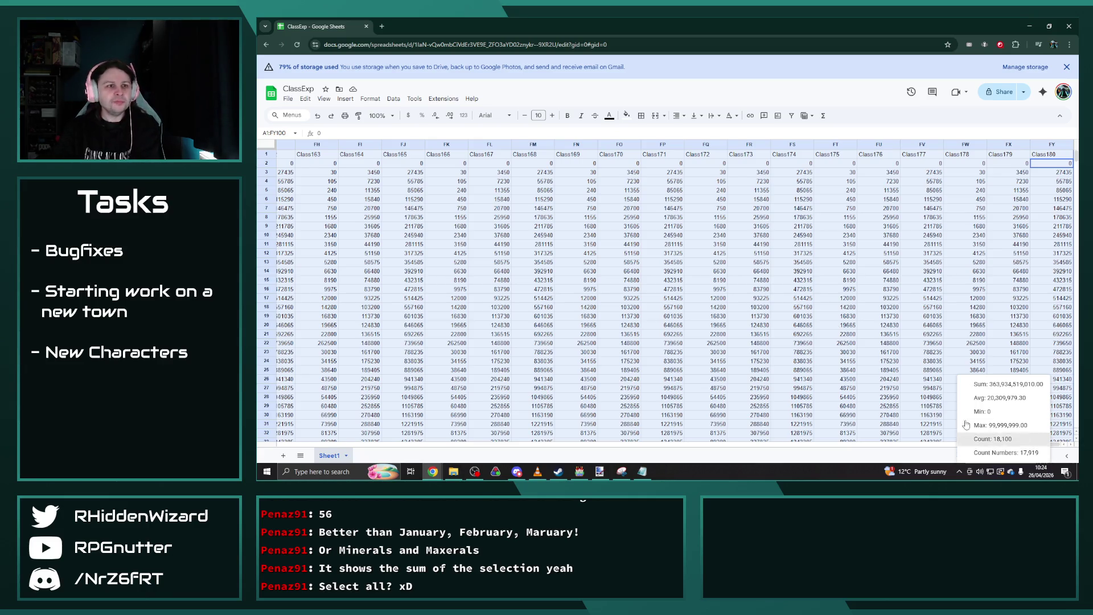
key(Escape)
click(842, 352)
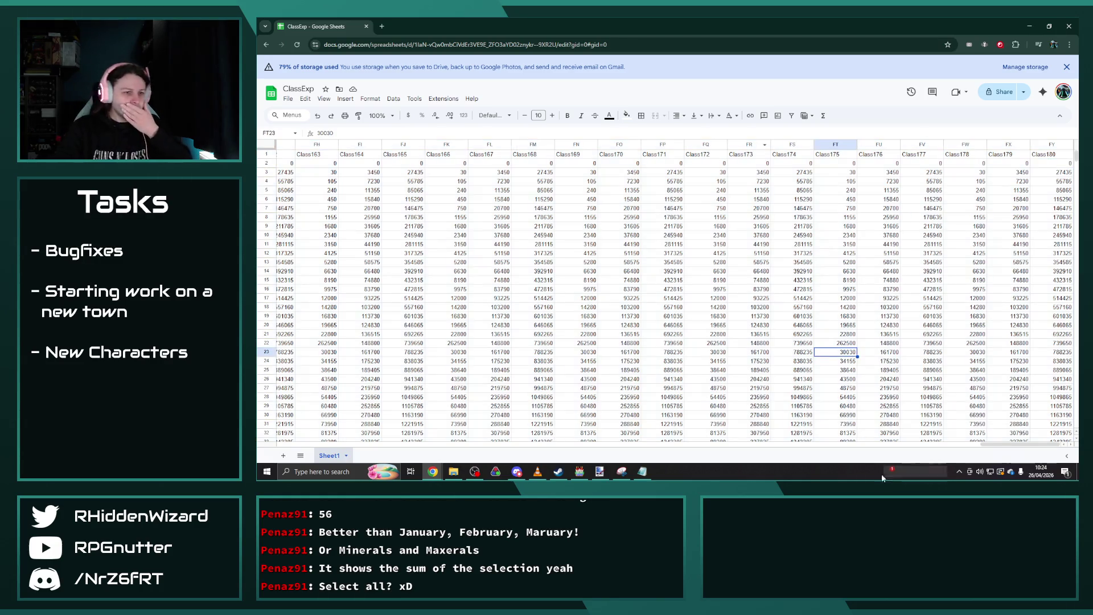
drag(968, 444, 273, 414)
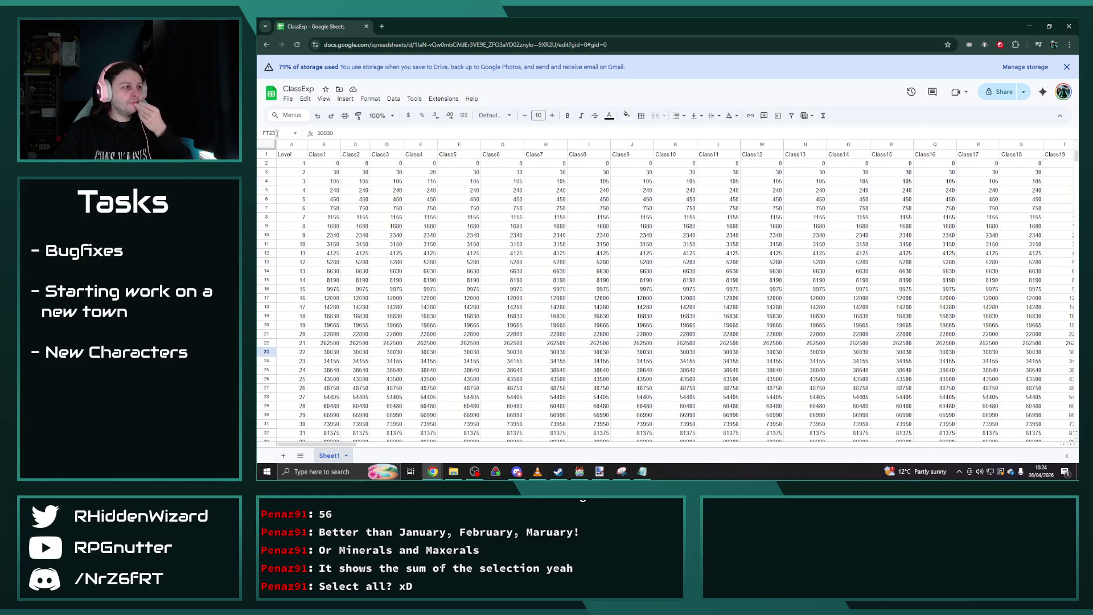
Download the ClassExp sheet from Google Sheets as a CSV file.
click(288, 98)
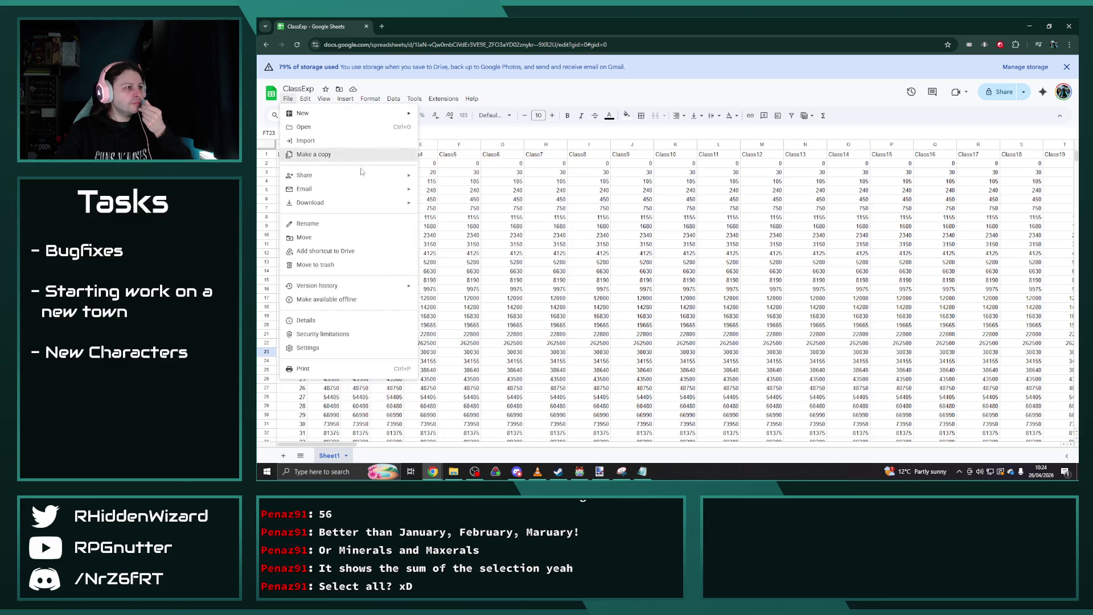
mouse_move(360, 204)
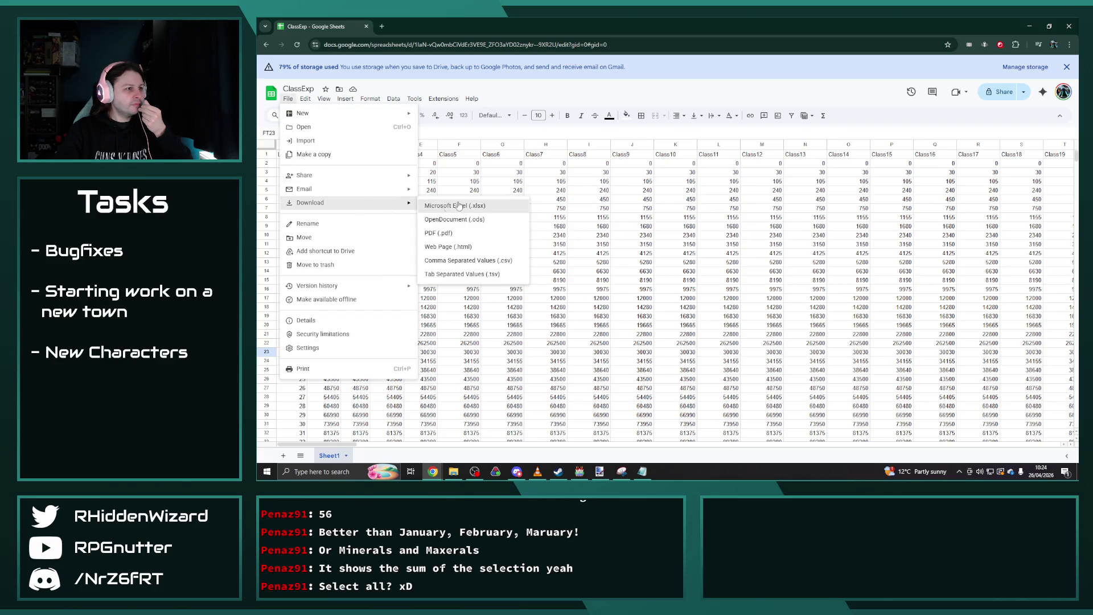
click(486, 261)
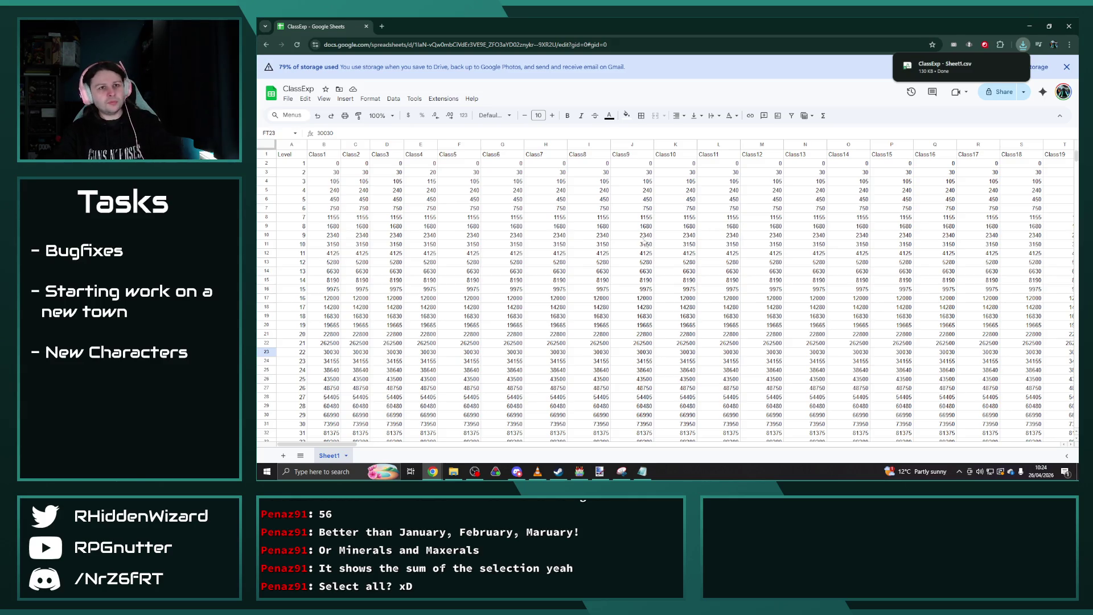
key(alt+Tab)
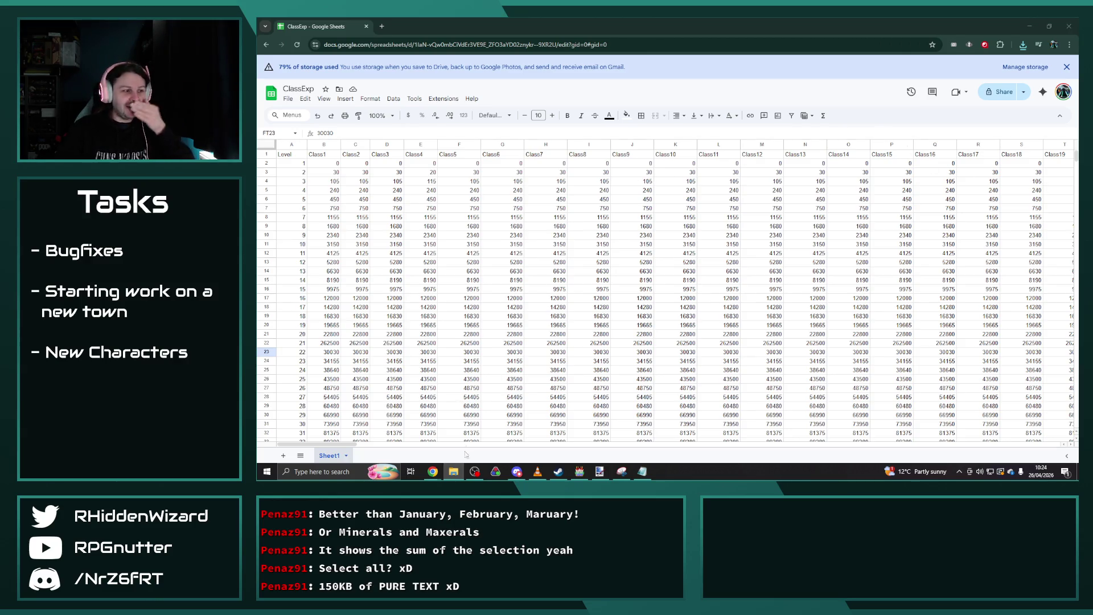
Reveal the downloaded ClassExp - Sheet1.csv in its File Explorer folder.
click(1024, 45)
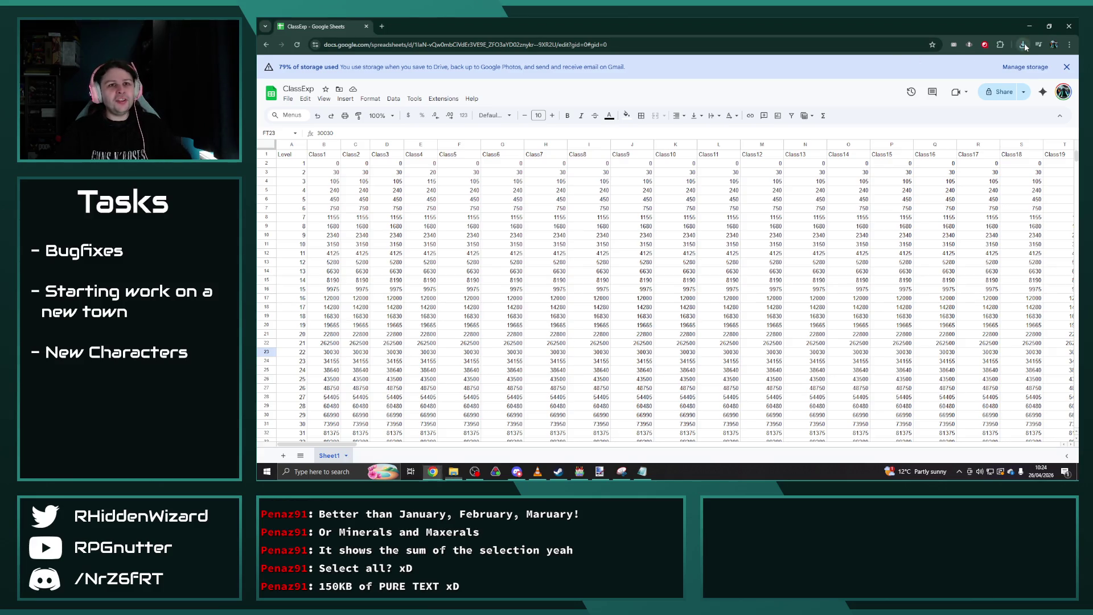
right_click(971, 83)
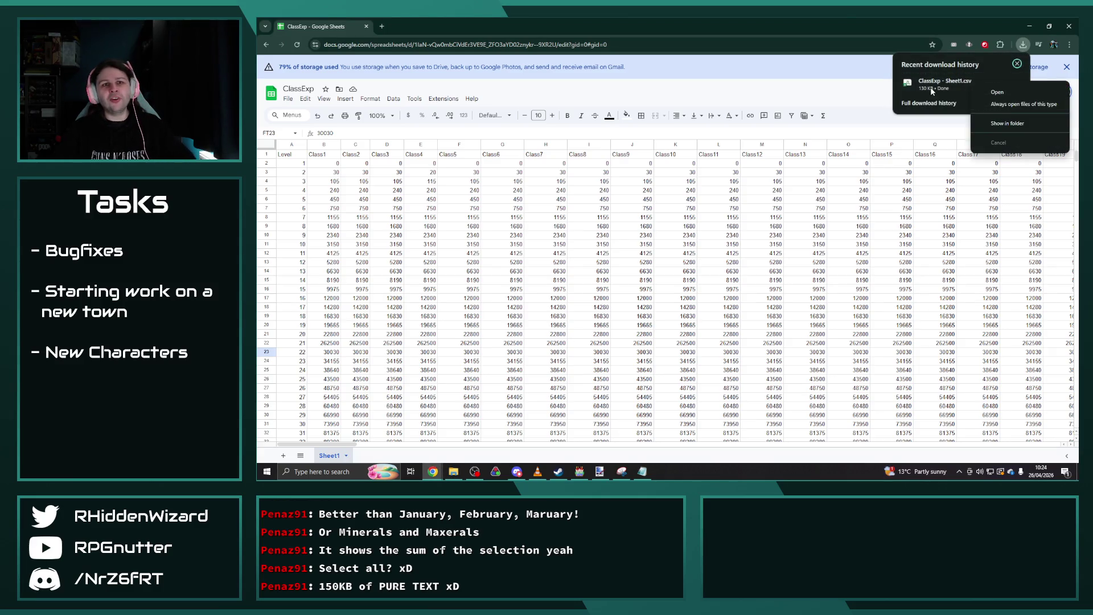
click(1007, 123)
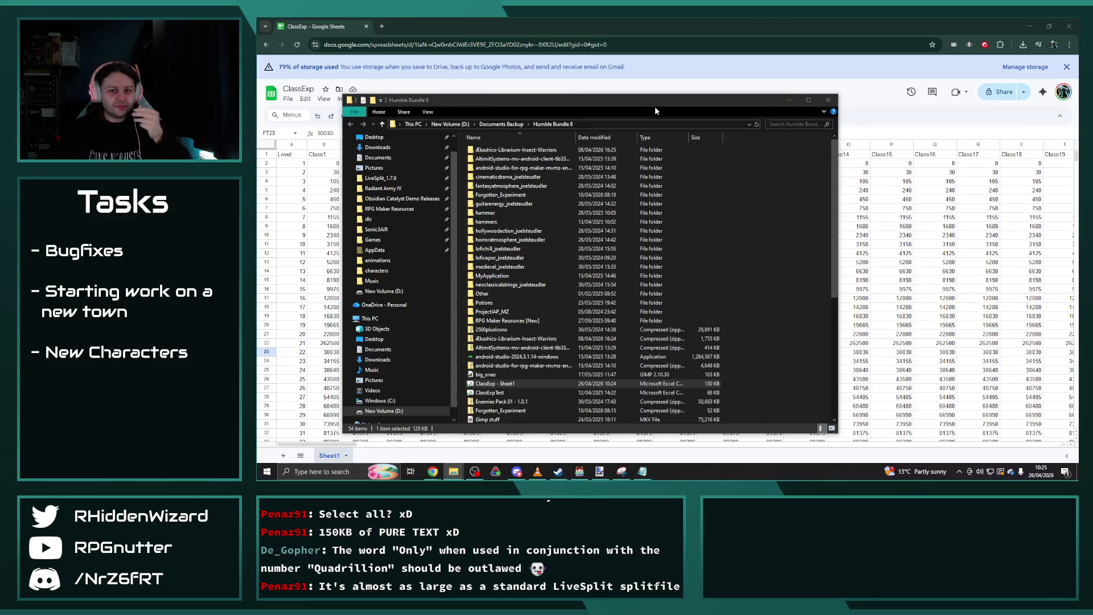
Rename the 'ClassExp - Sheet1' CSV file to 'ClassExp'.
drag(575, 101, 614, 76)
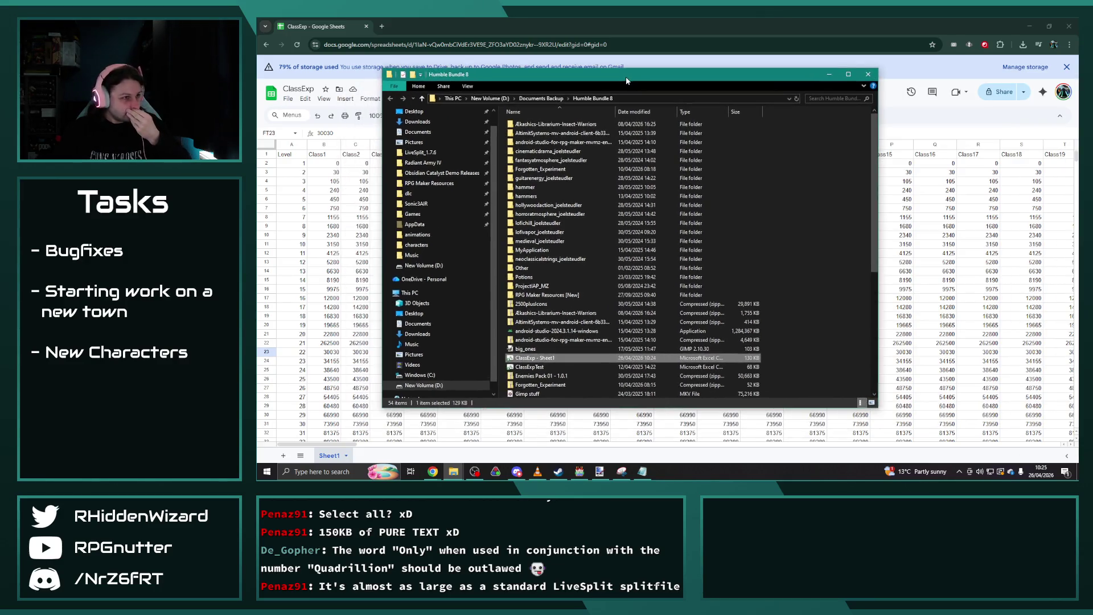
right_click(537, 358)
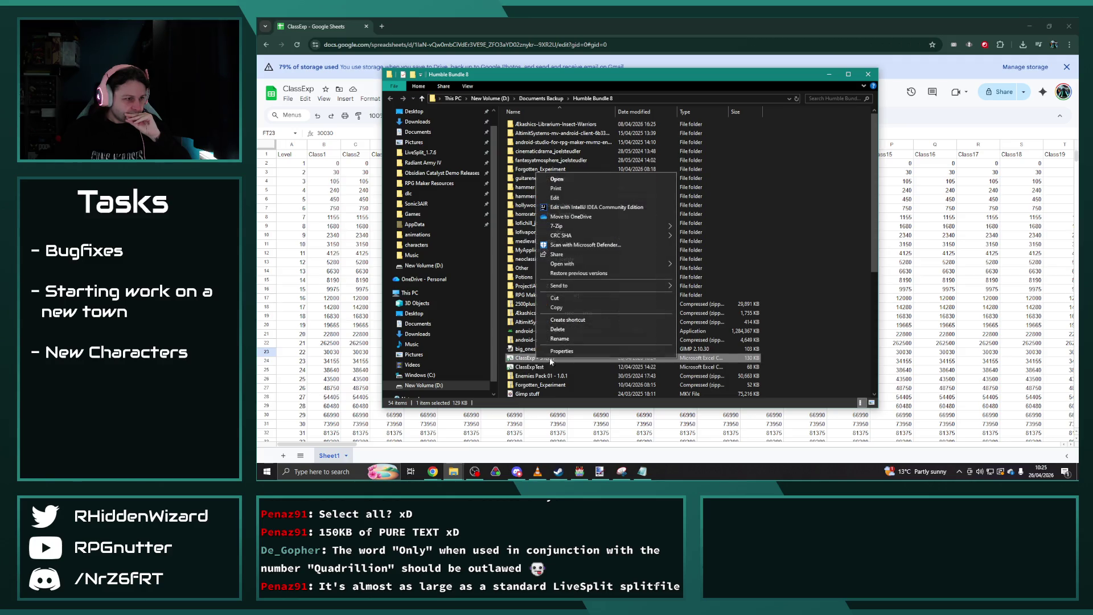
click(571, 339)
key(End)
key(BackSpace)
key(BackSpace)
key(BackSpace)
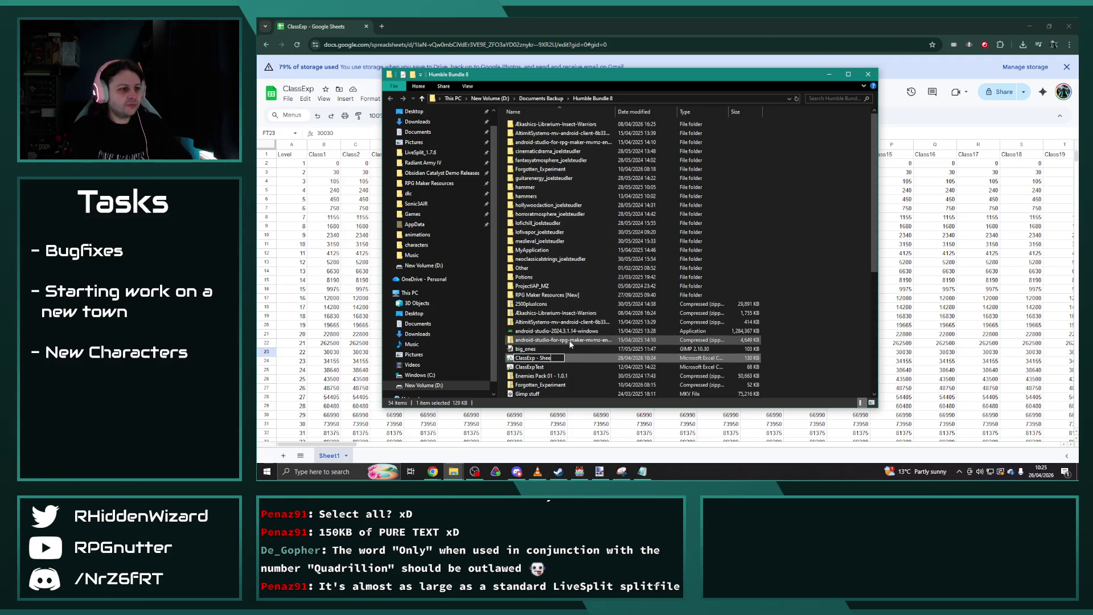
key(BackSpace)
key(BackSpace)
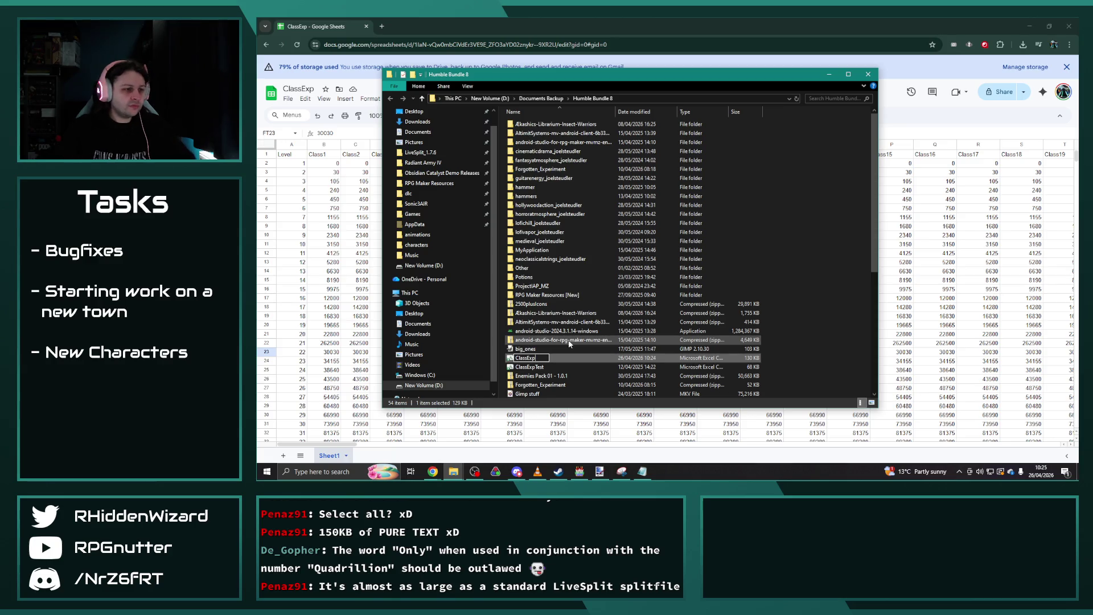
click(704, 269)
click(524, 358)
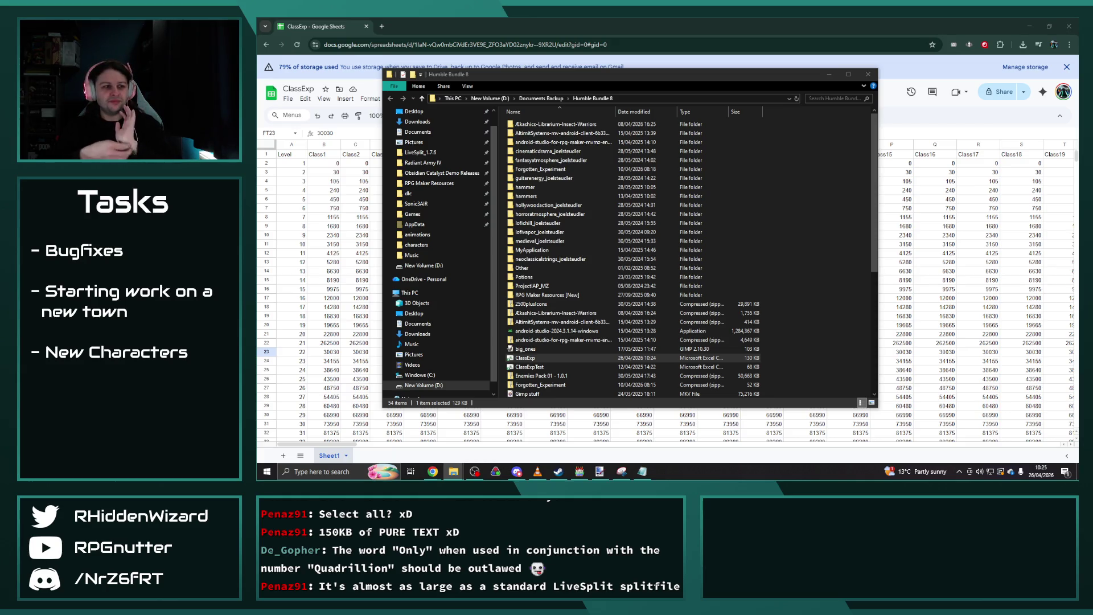
Close the File Explorer window to return to the previous program.
click(538, 359)
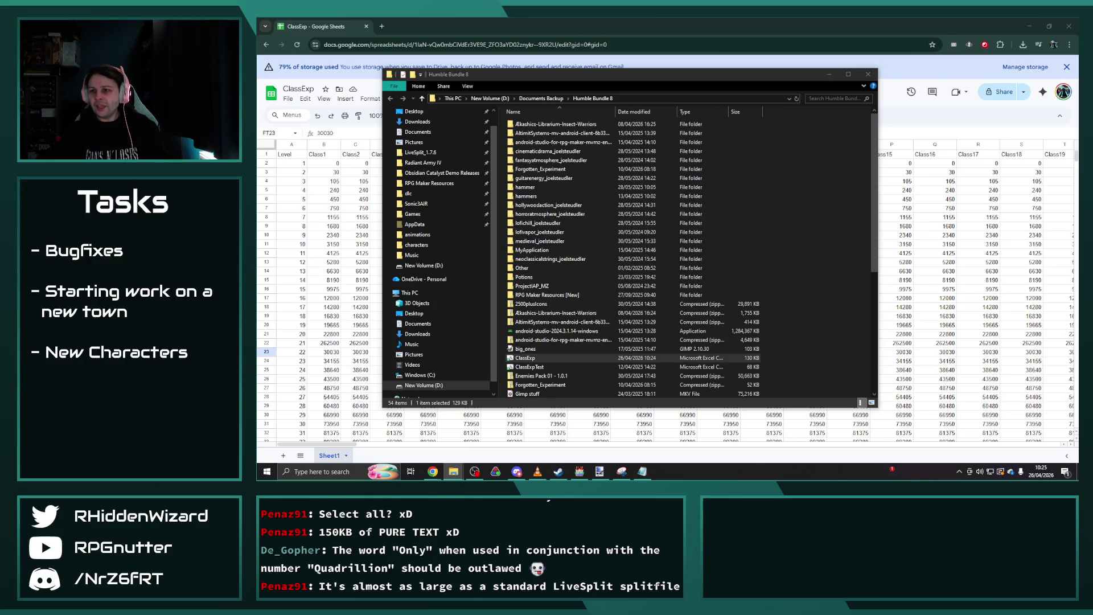
click(453, 471)
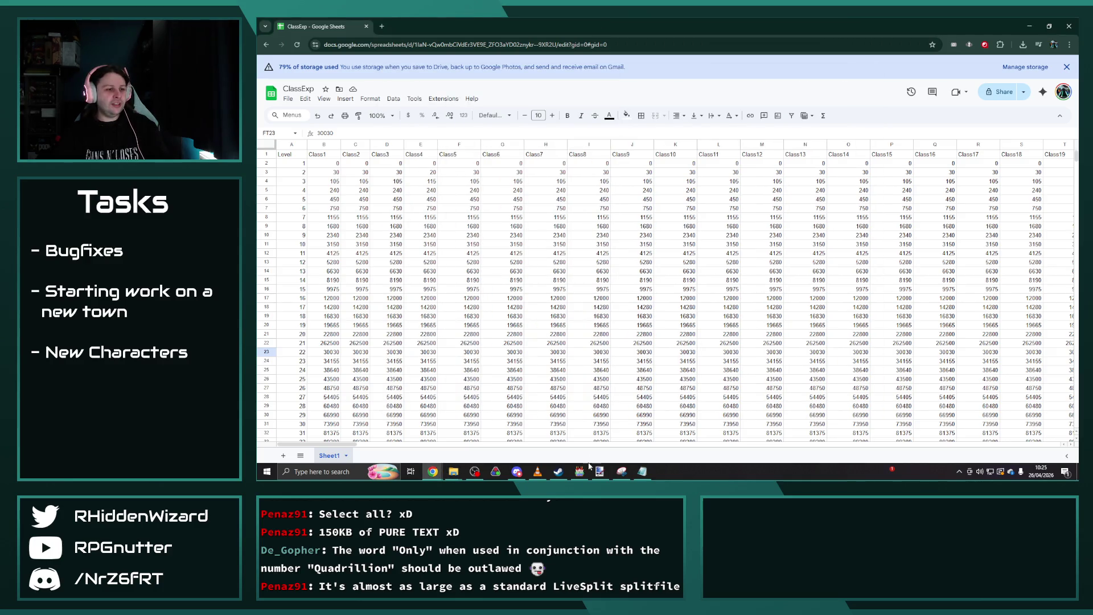
click(581, 473)
Cancel the Database dialog and switch to File Explorer to open Map349.json.
click(852, 388)
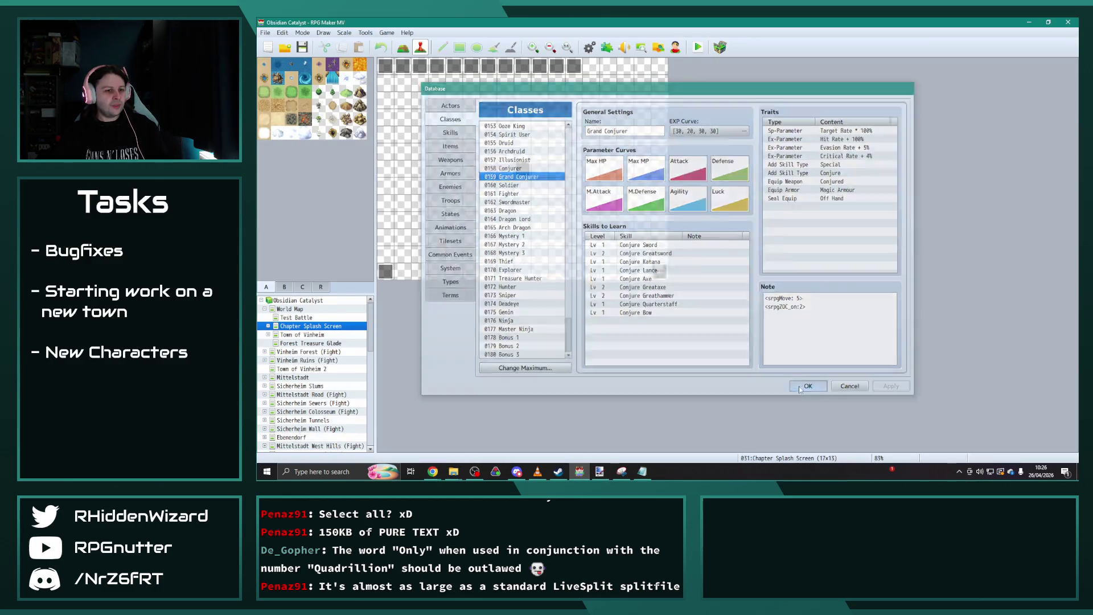
click(454, 471)
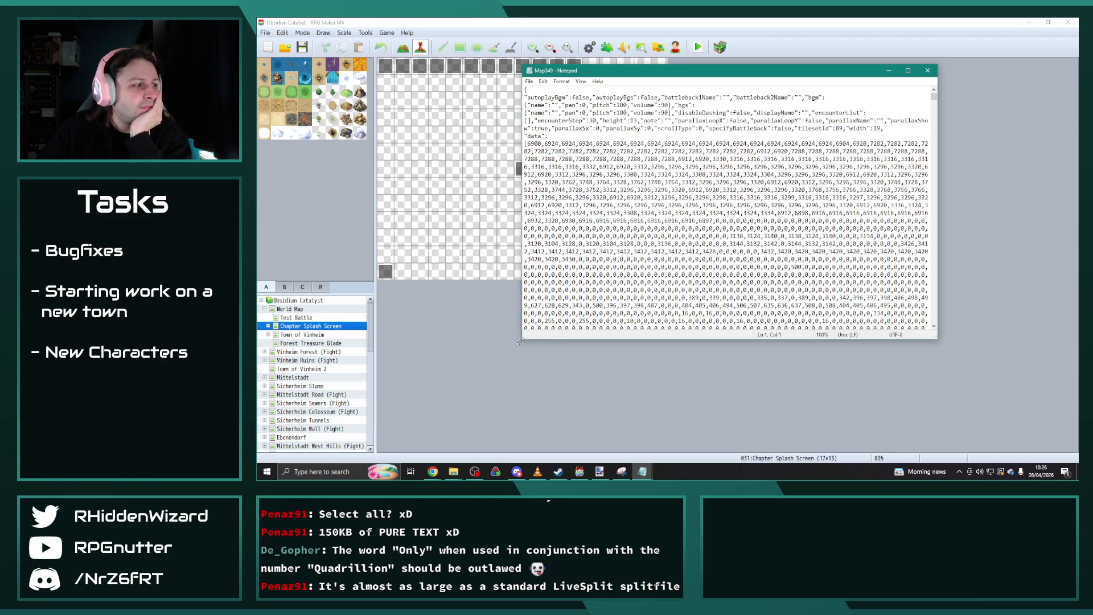
Enlarge and reposition Notepad, then scroll through Map349's JSON event data.
drag(521, 342, 400, 326)
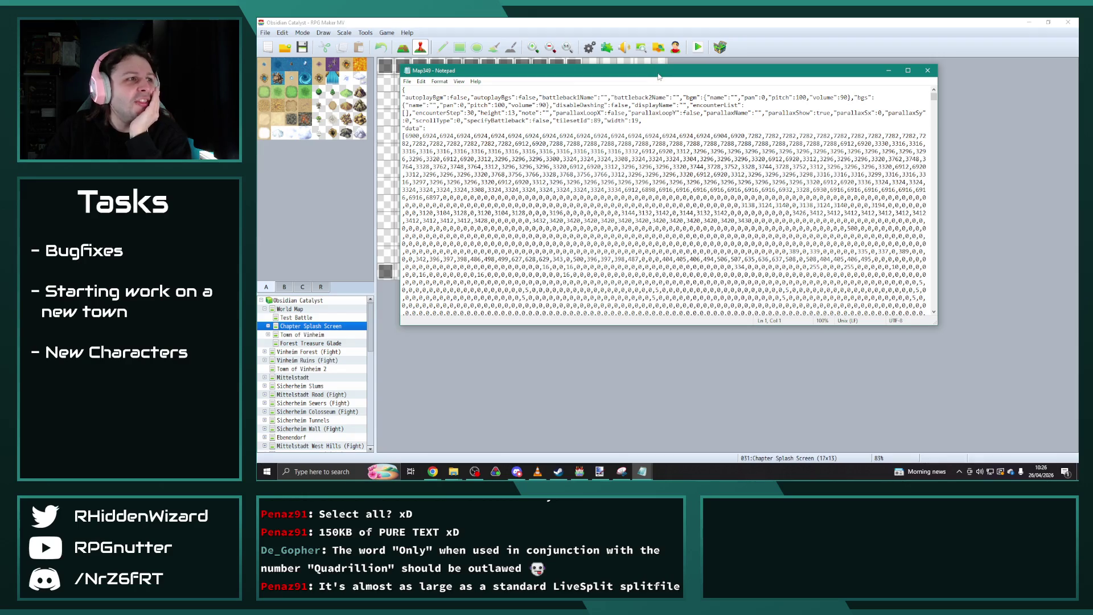
drag(655, 74, 760, 81)
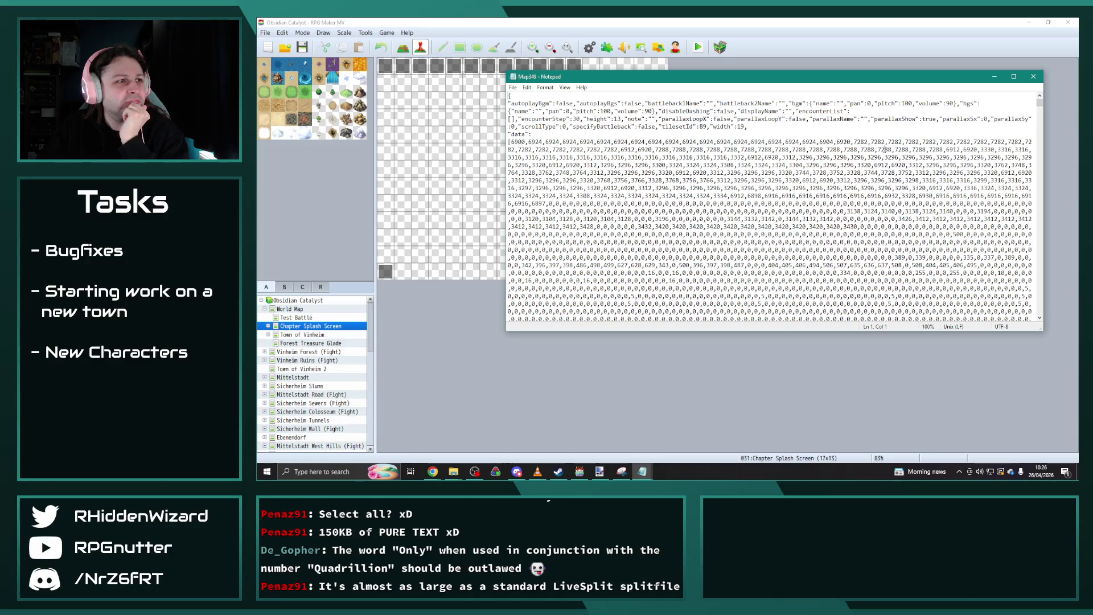
scroll(1042, 177, down, 3)
scroll(875, 203, down, 2)
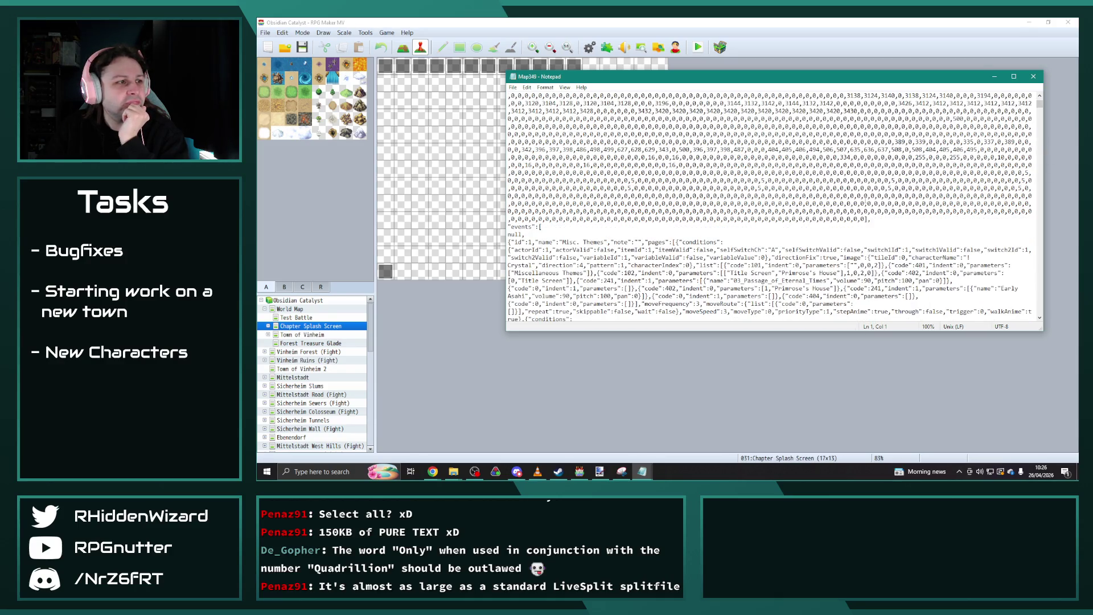
scroll(818, 187, down, 9)
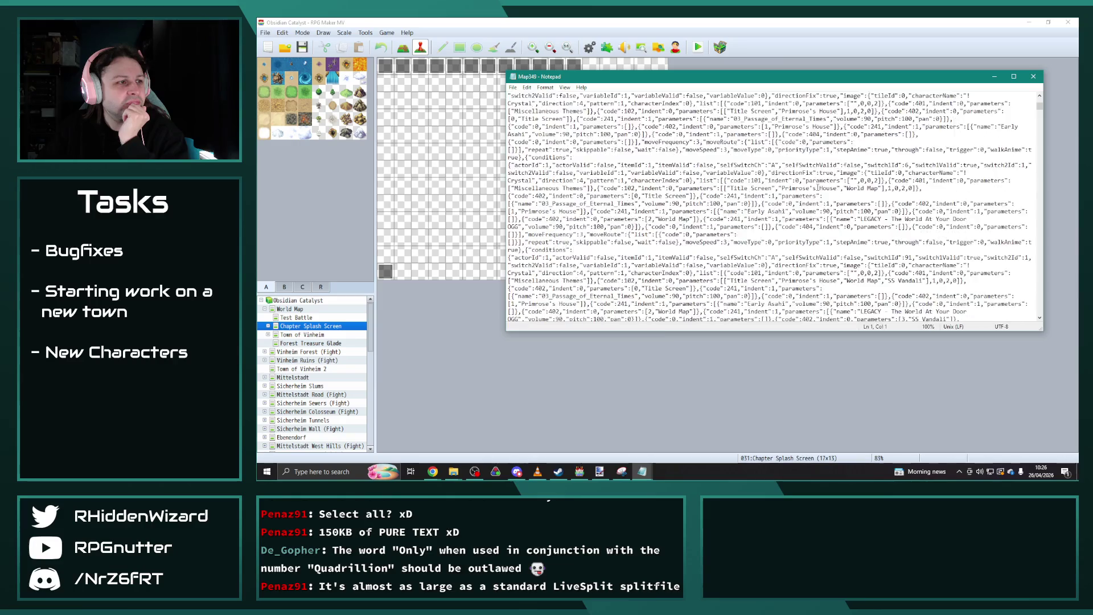
scroll(818, 188, down, 10)
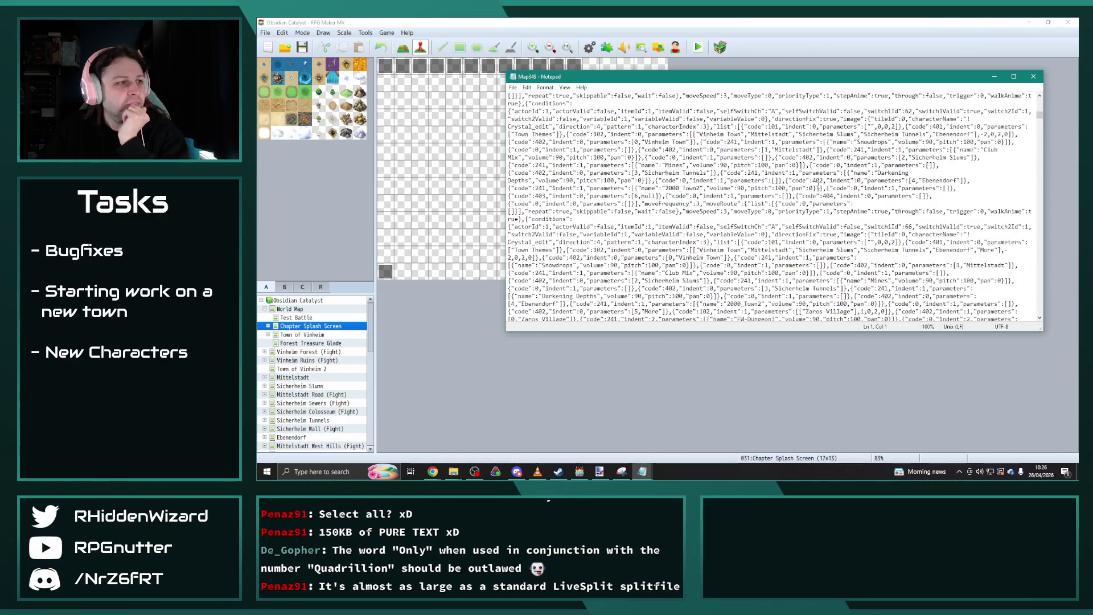
Close Map349 in Notepad and open the 40x50 Quek'tak Village map.
mouse_move(1040, 116)
mouse_down()
mouse_move(1041, 320)
mouse_move(1043, 100)
mouse_up()
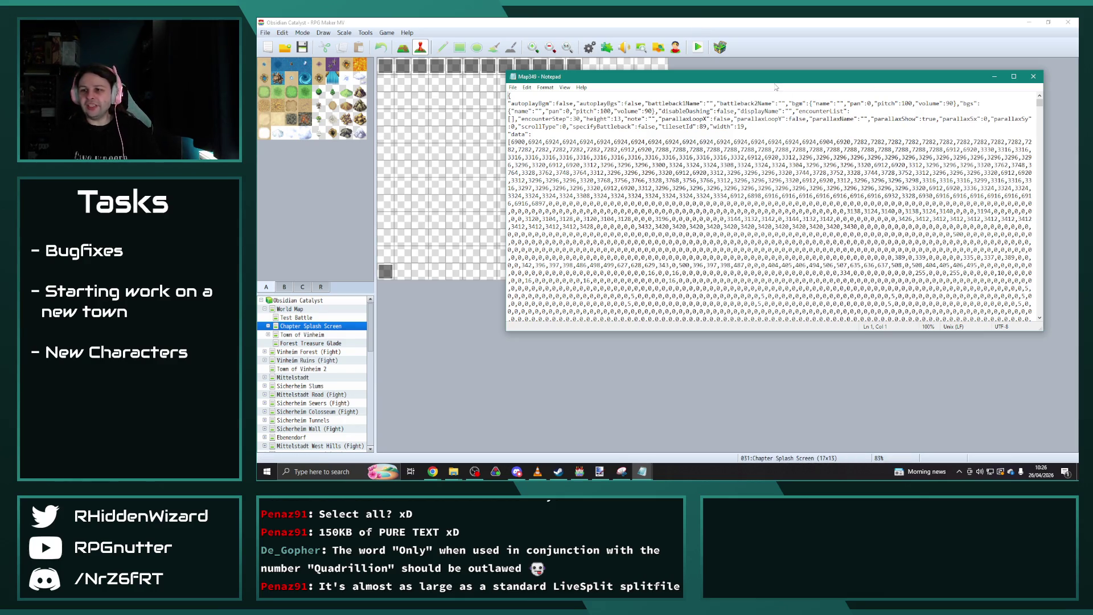
click(1034, 76)
drag(371, 336, 370, 424)
click(304, 449)
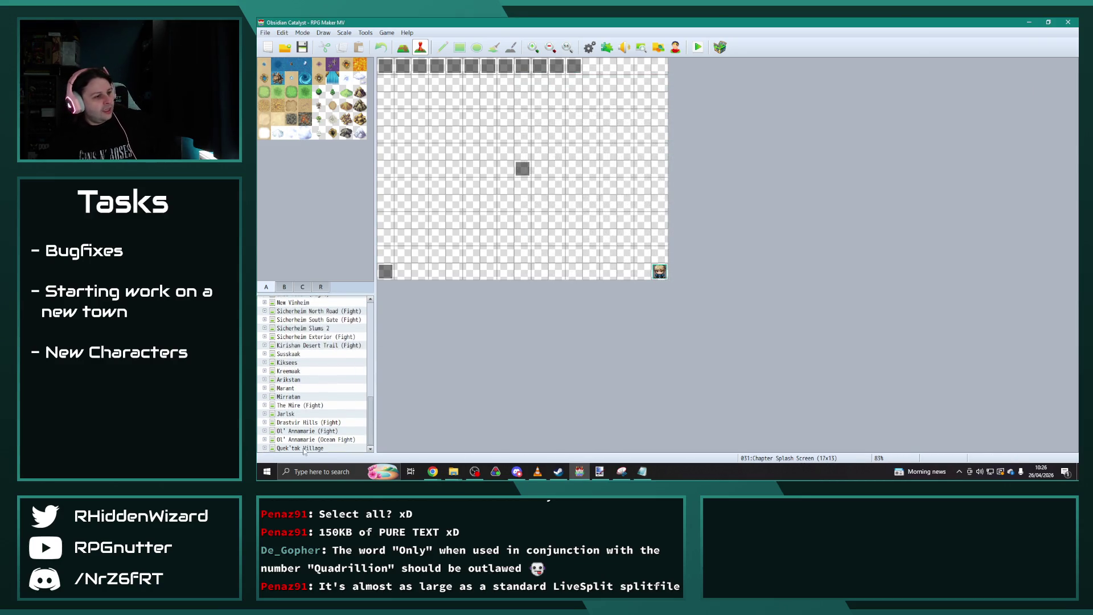
Expand Quek'tak Village and browse its Interiors, Brend River Trail and Altar maps.
click(264, 449)
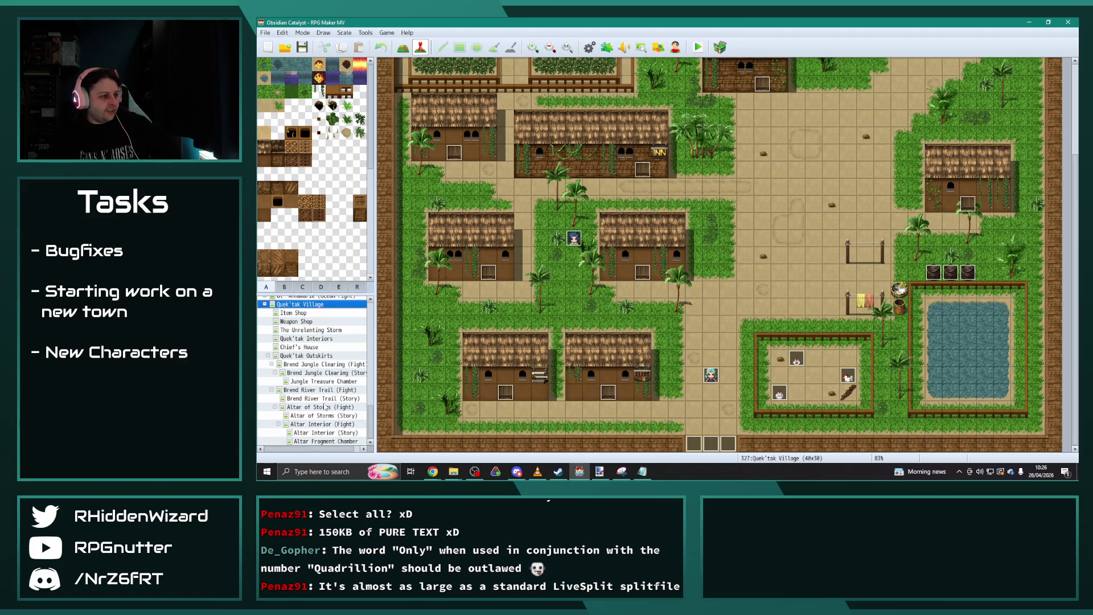
click(315, 338)
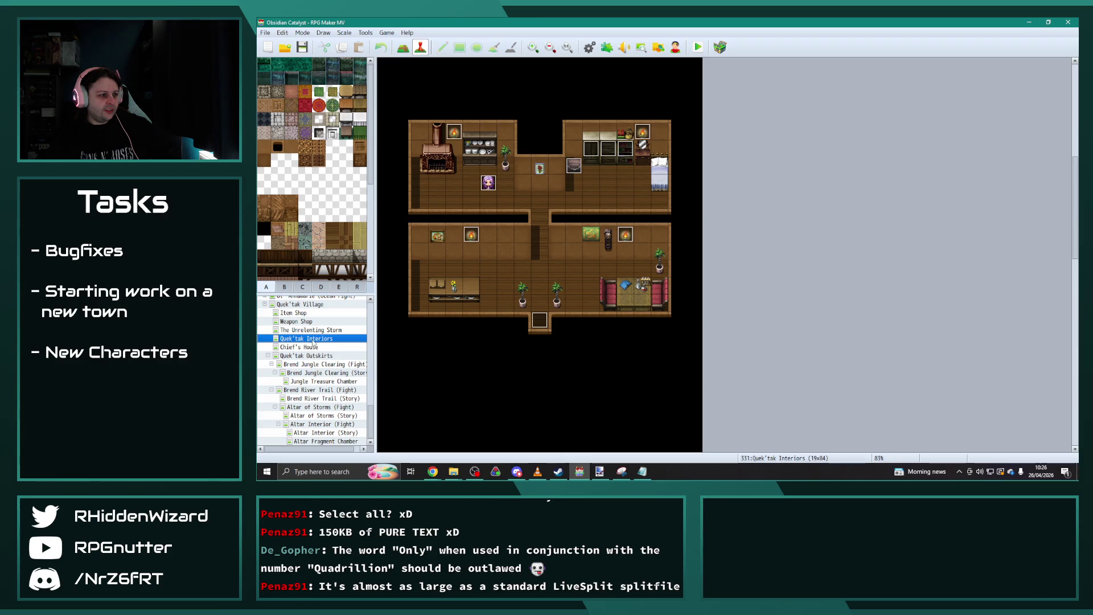
click(330, 407)
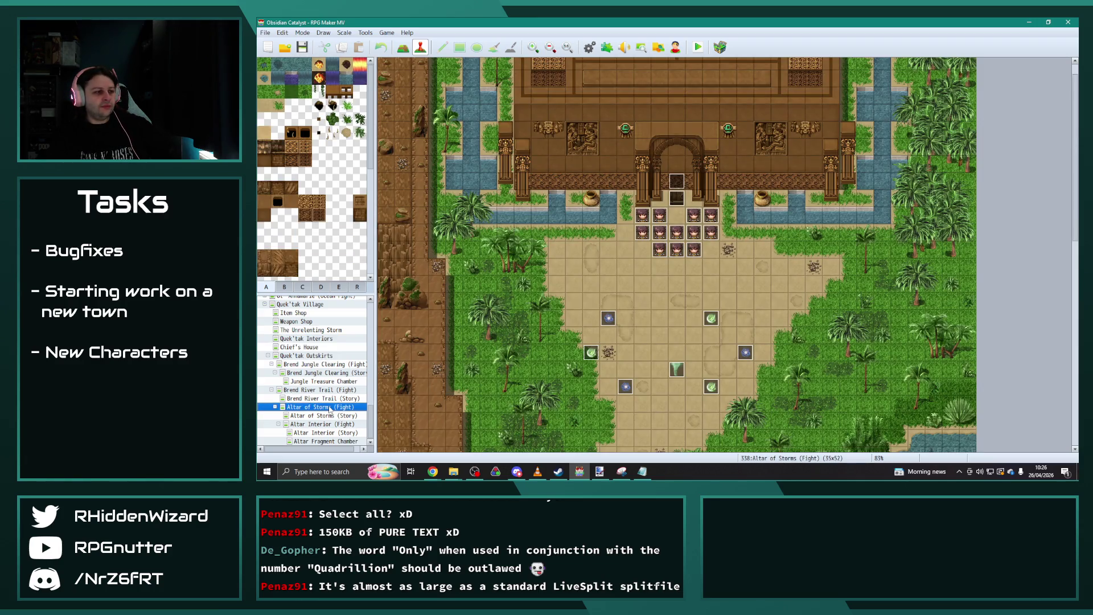
click(331, 425)
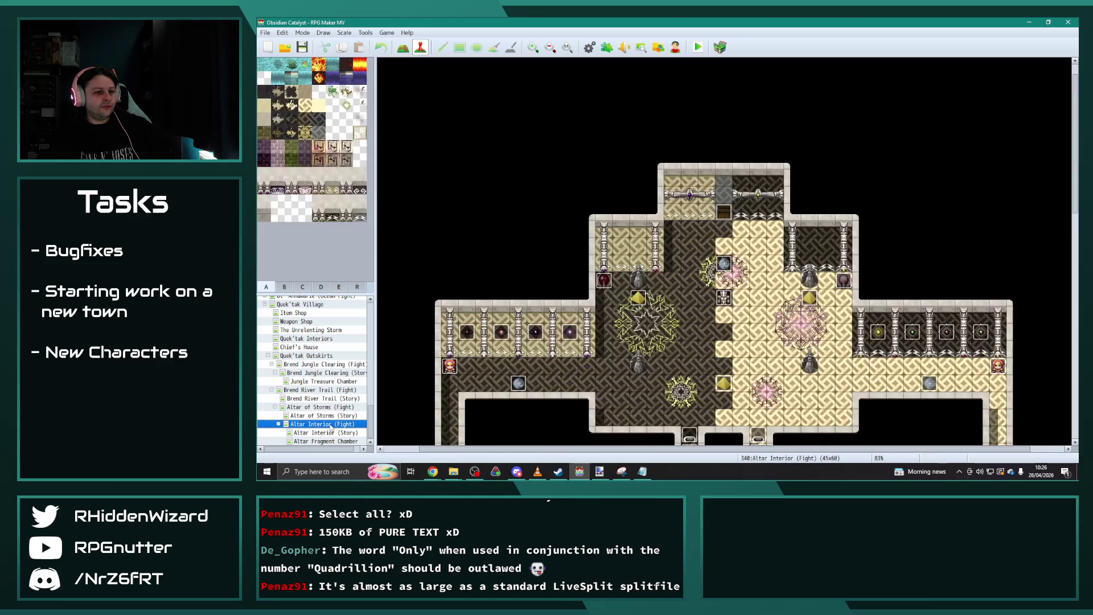
click(331, 433)
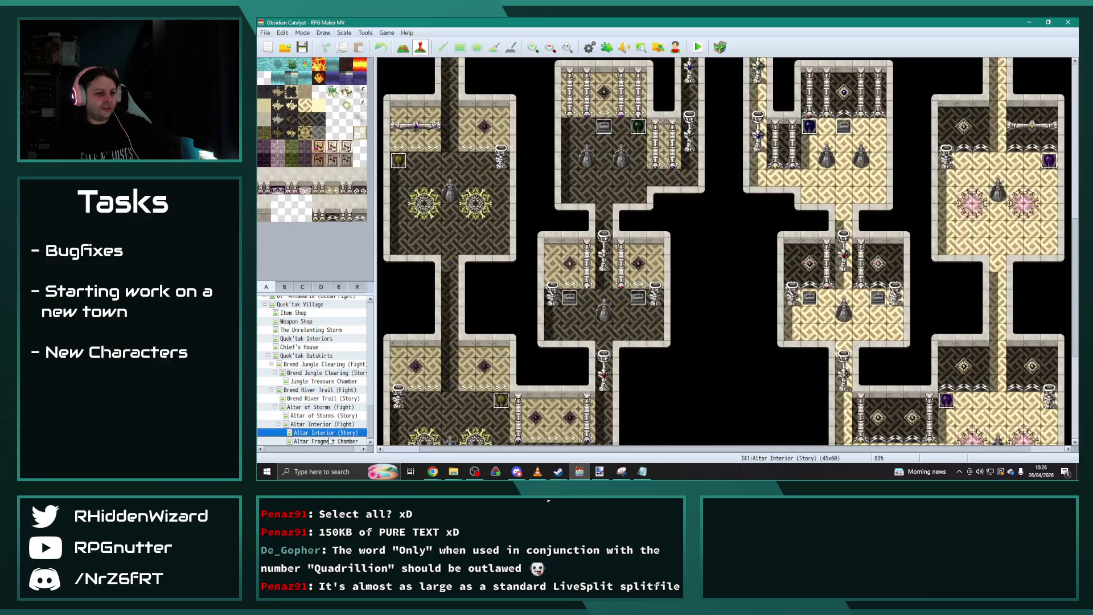
click(330, 442)
click(321, 390)
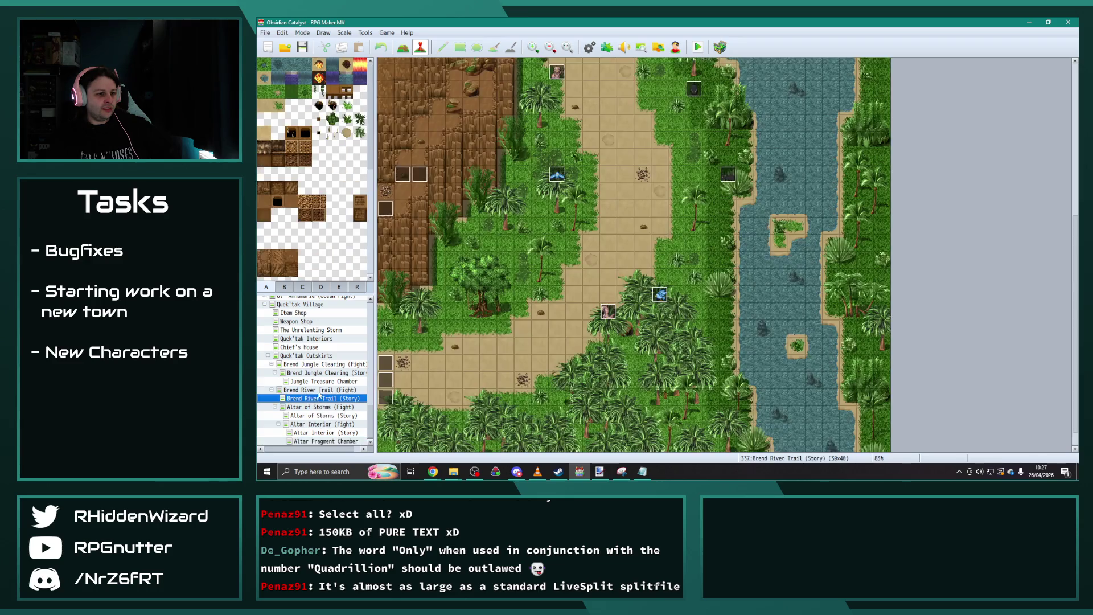
click(318, 407)
click(319, 415)
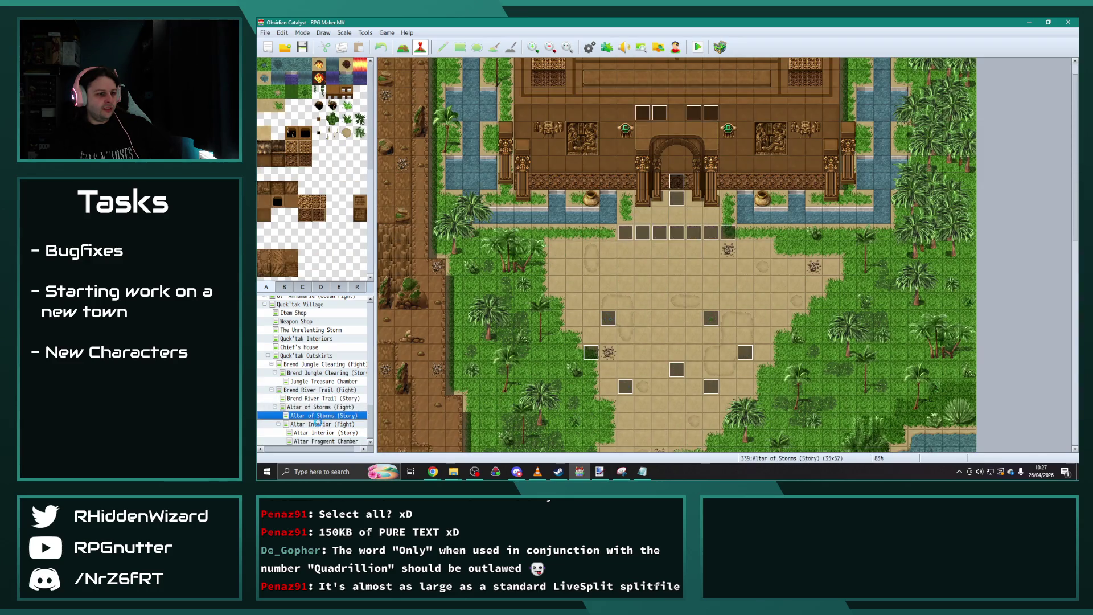
click(320, 424)
click(321, 433)
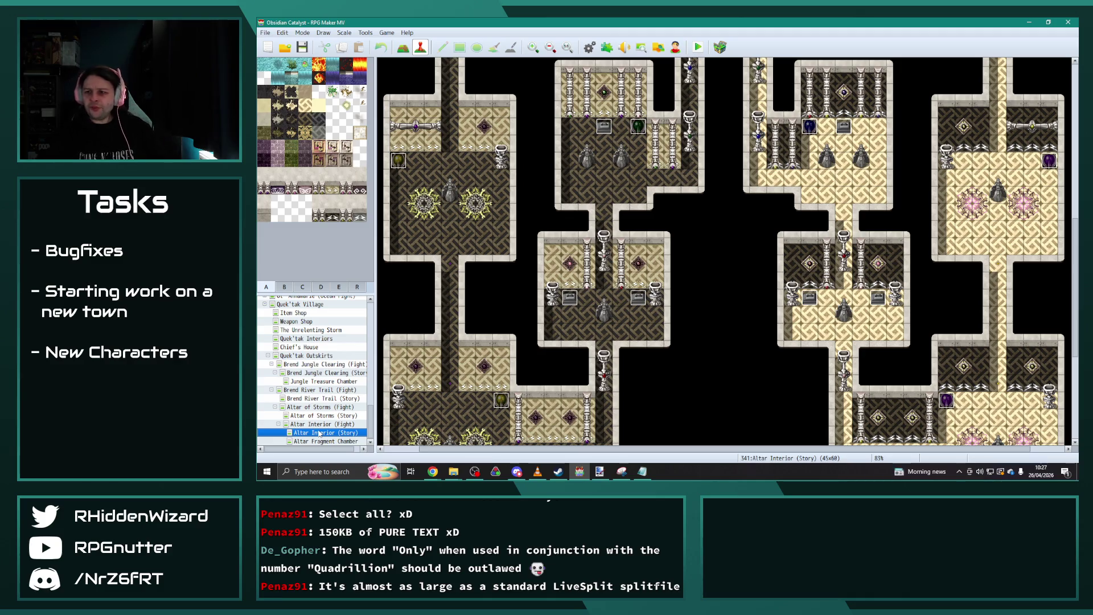
View Quek'tak Outskirts and Mountain Treasure Chamber, ending on the 40x30 Uran Forest (Fight) map.
click(279, 356)
scroll(281, 389, up, 4)
click(266, 398)
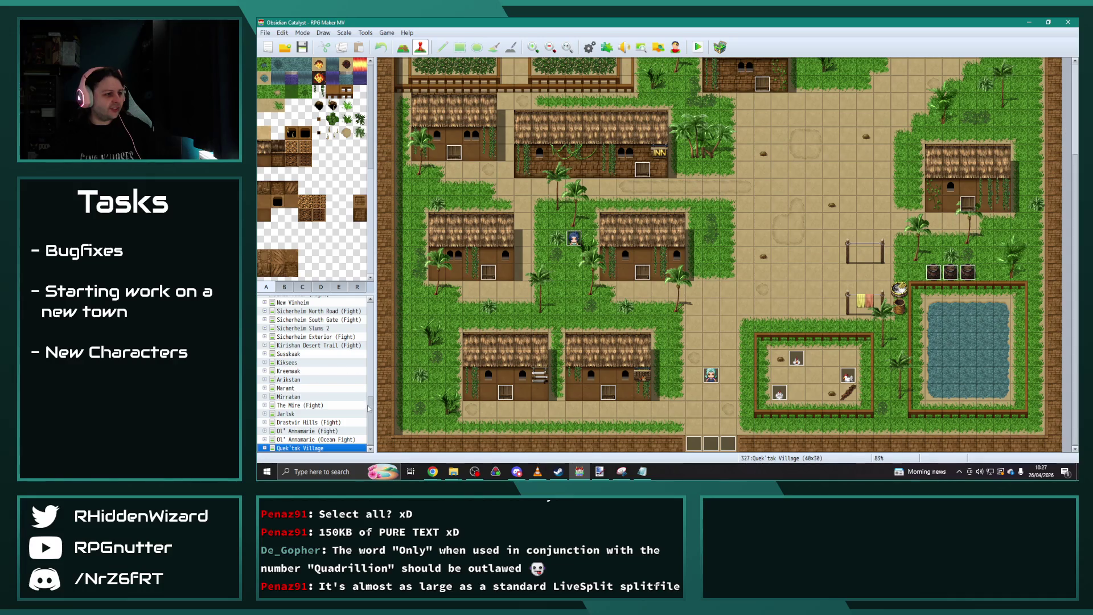
scroll(375, 350, up, 10)
scroll(380, 350, down, 2)
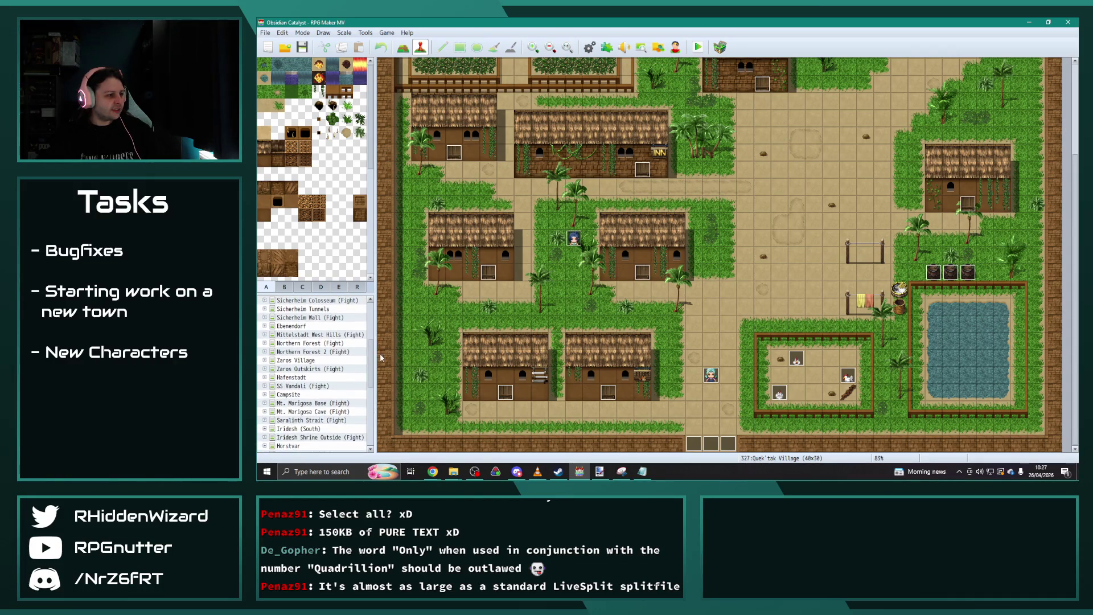
scroll(318, 402, down, 2)
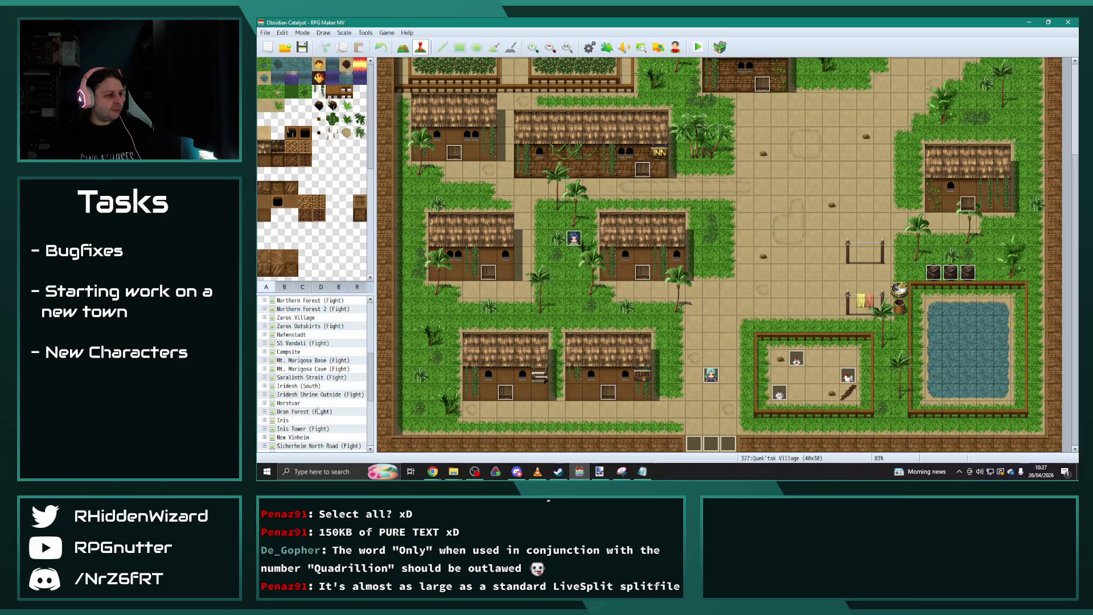
click(264, 413)
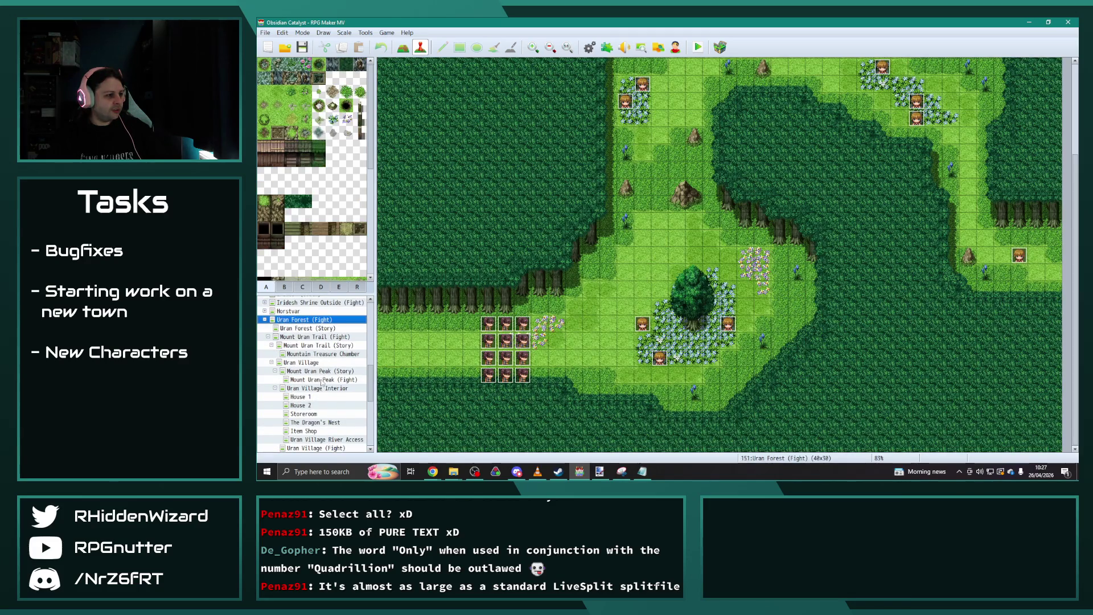
click(318, 355)
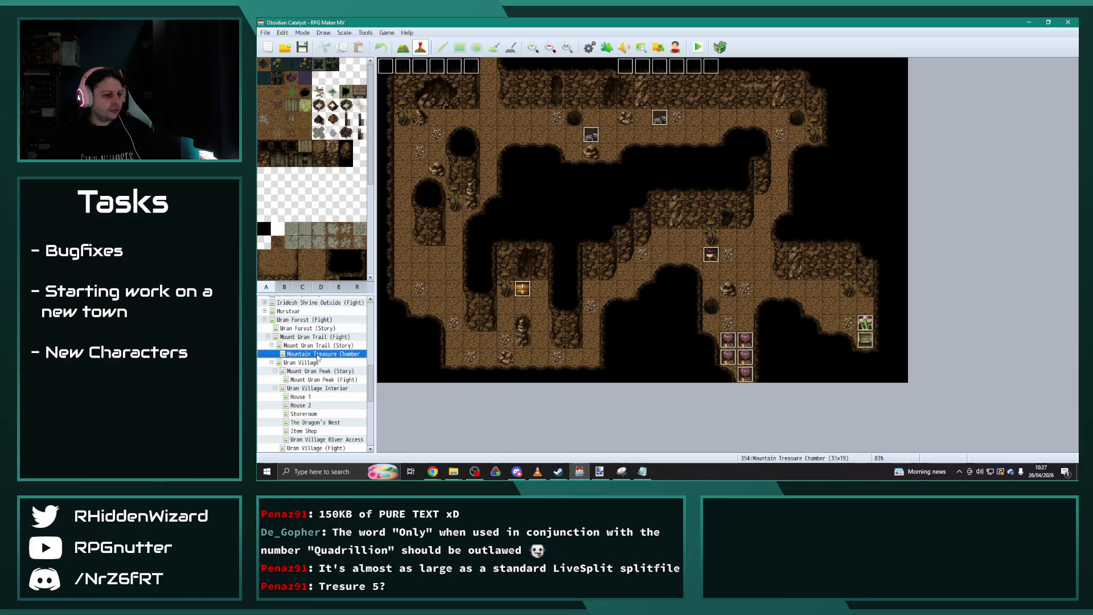
click(264, 319)
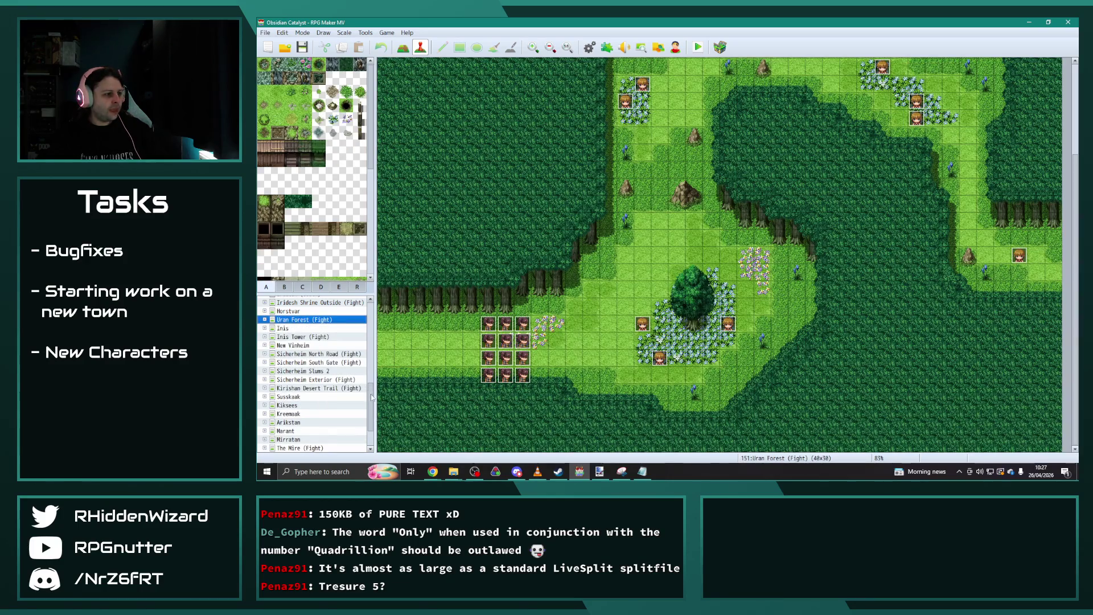
drag(371, 376, 375, 308)
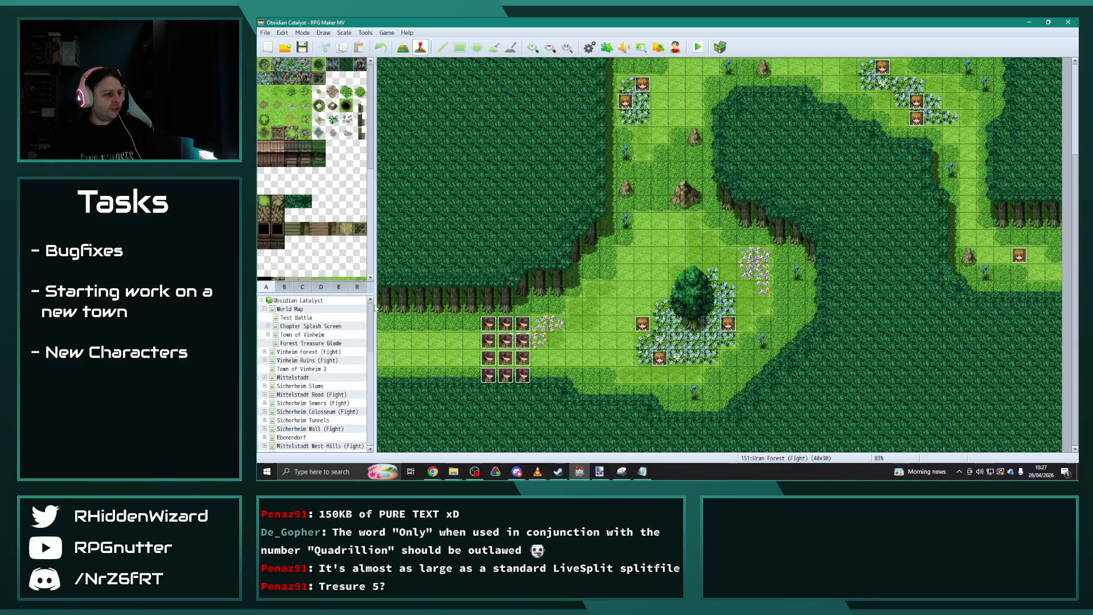
View Sicherheim Slums and Sewers Treasure, ending on the 39x40 Sicherheim Sewers (Fight) map.
double_click(308, 386)
scroll(319, 393, down, 2)
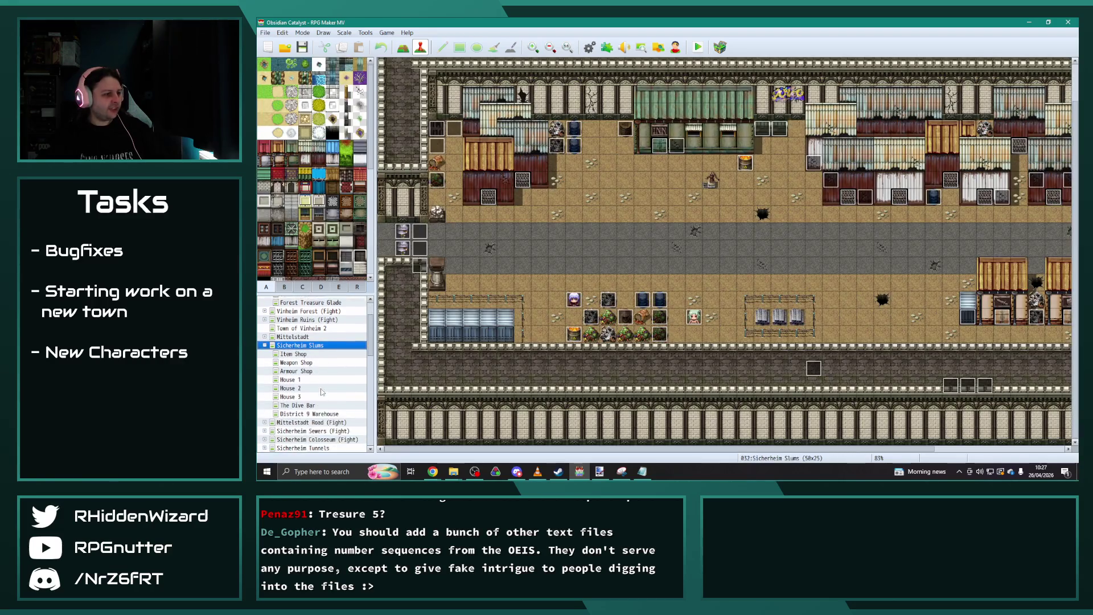
click(264, 336)
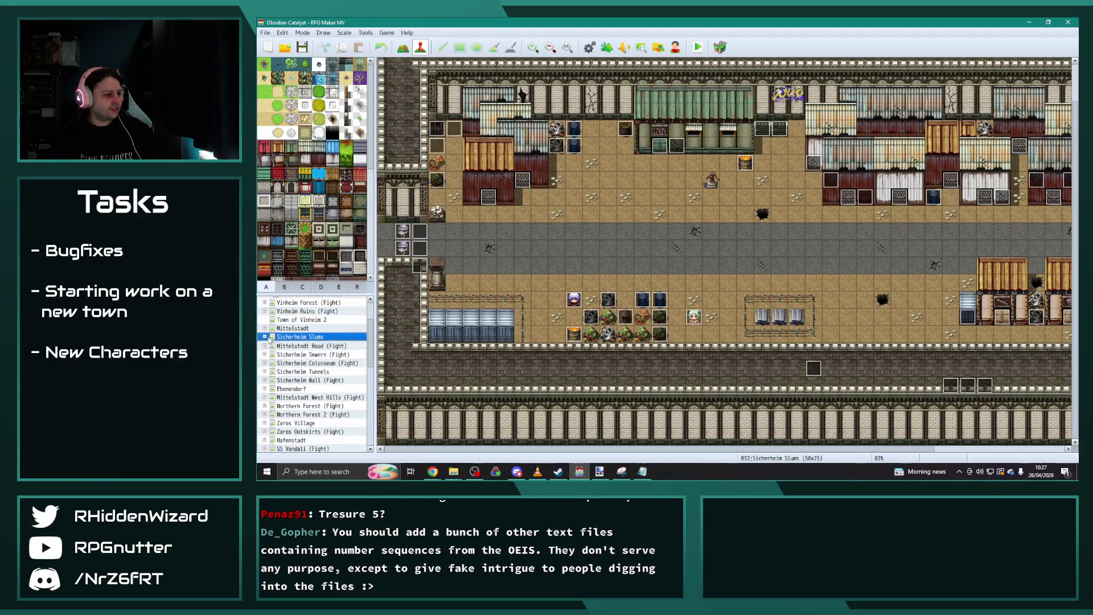
double_click(308, 354)
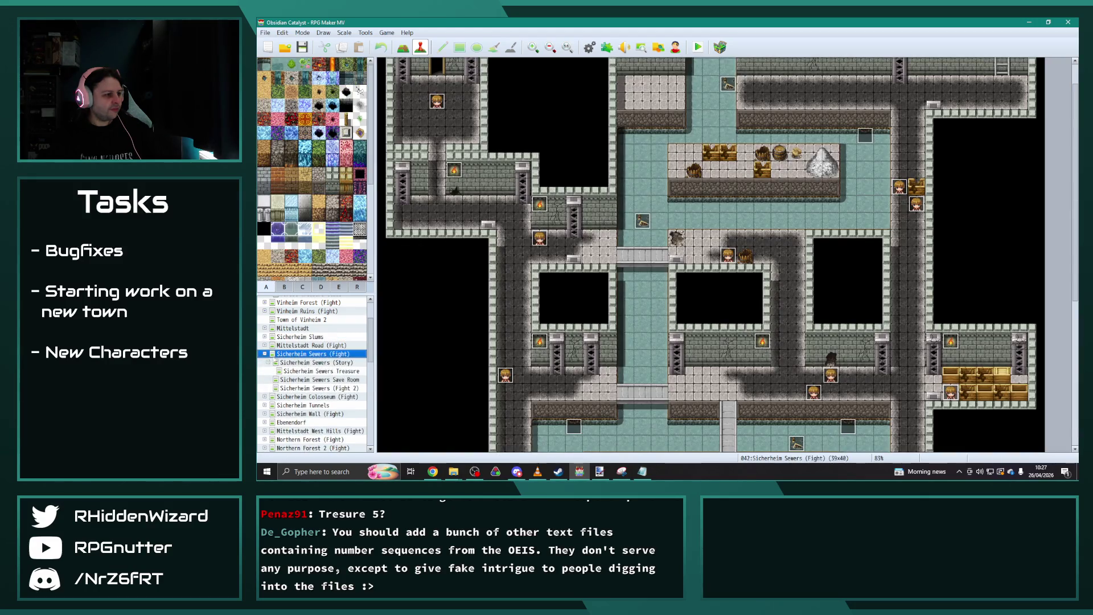
click(323, 371)
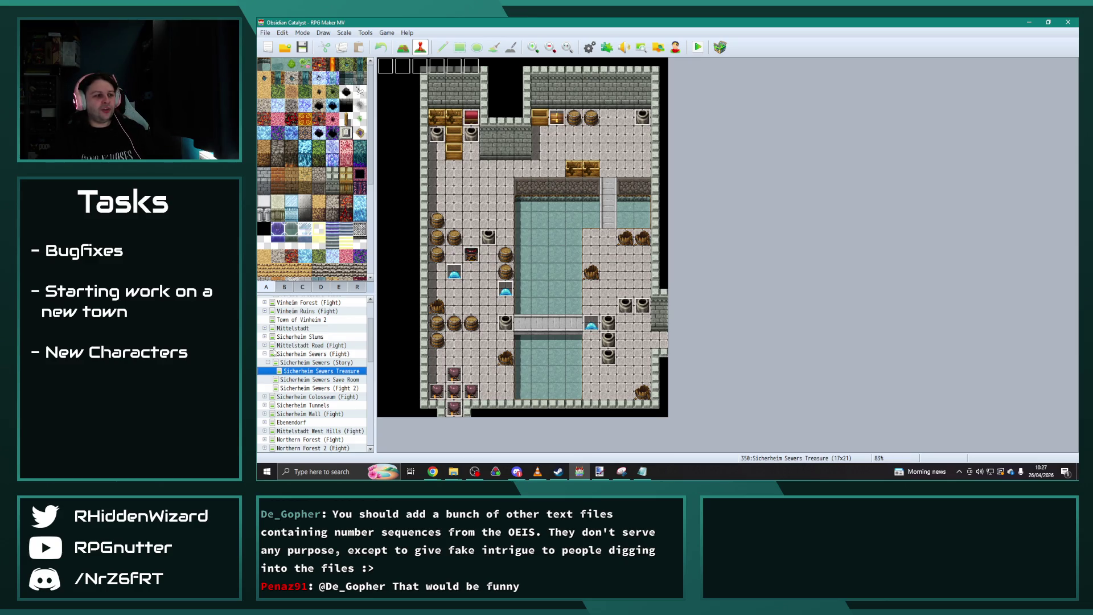
click(264, 354)
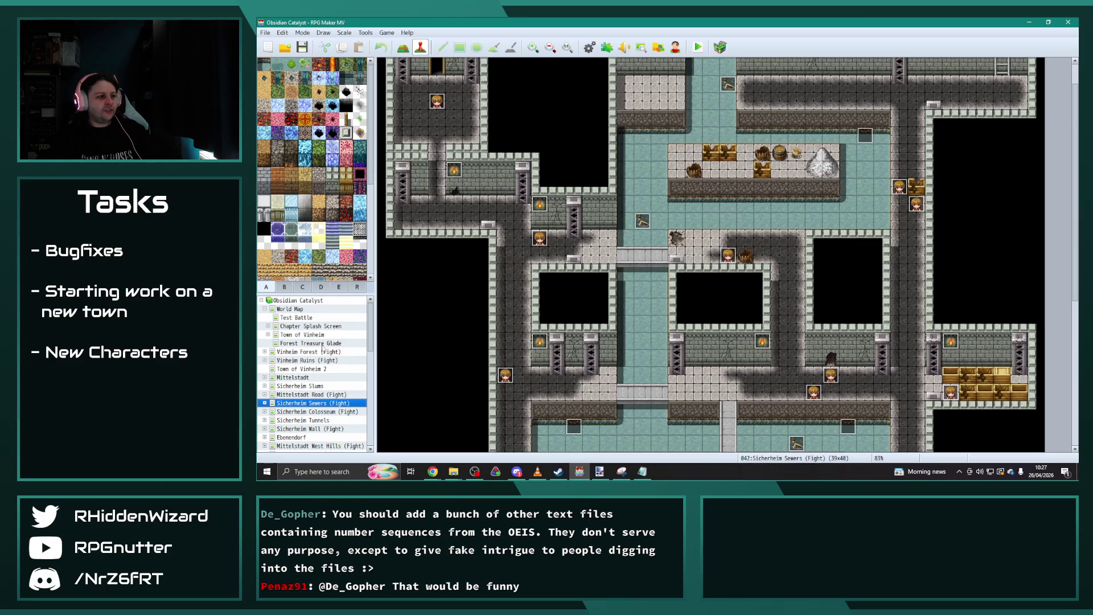
click(268, 327)
View the two Demo End Chamber maps, Promotion Void and the Sound Test map.
click(335, 345)
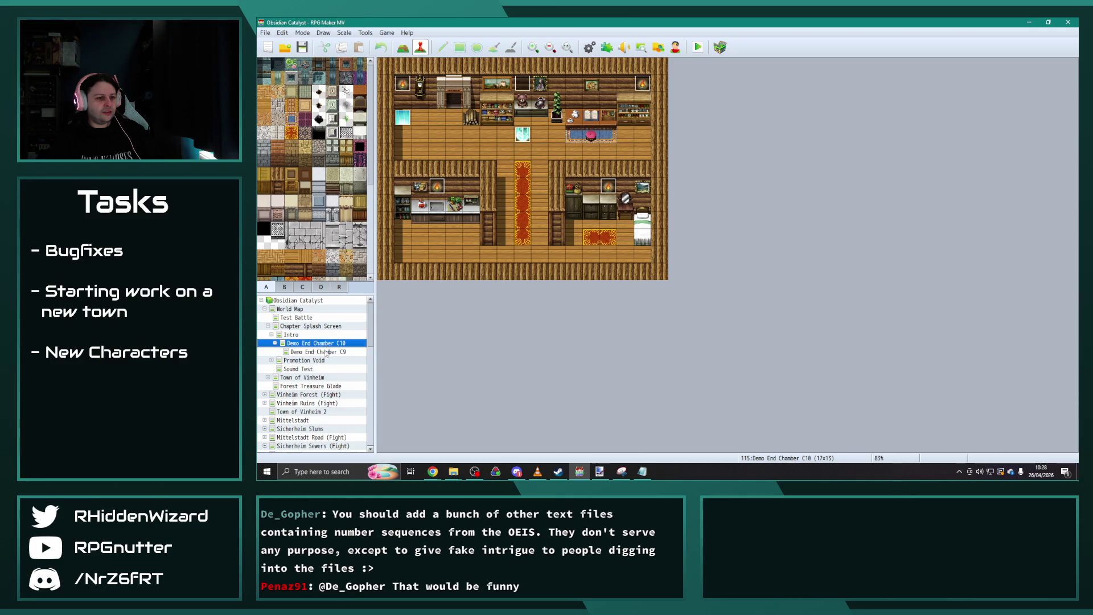
click(326, 352)
click(316, 362)
click(304, 369)
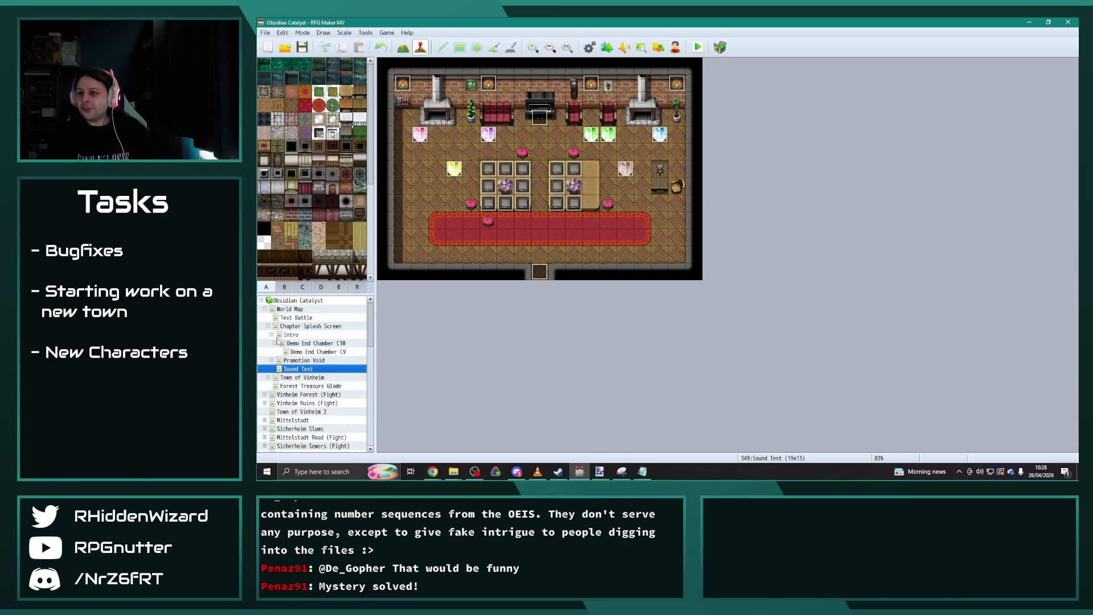
View Quek'tak Village, Quek'tak Outskirts and Altar Interior (Fight), then switch to File Explorer.
scroll(314, 385, down, 1)
scroll(314, 385, down, 12)
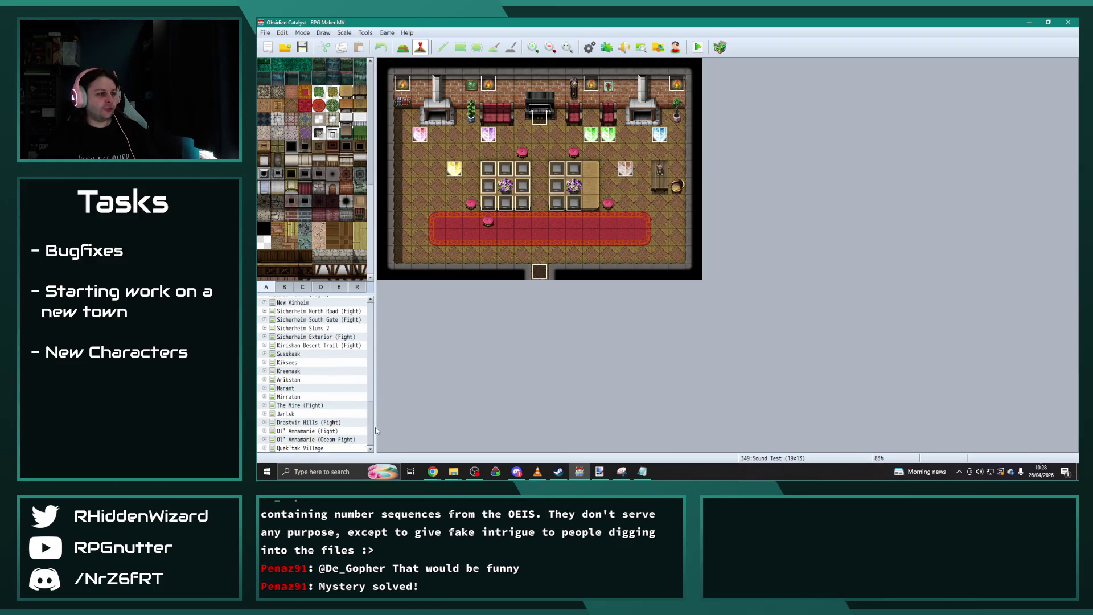
click(279, 448)
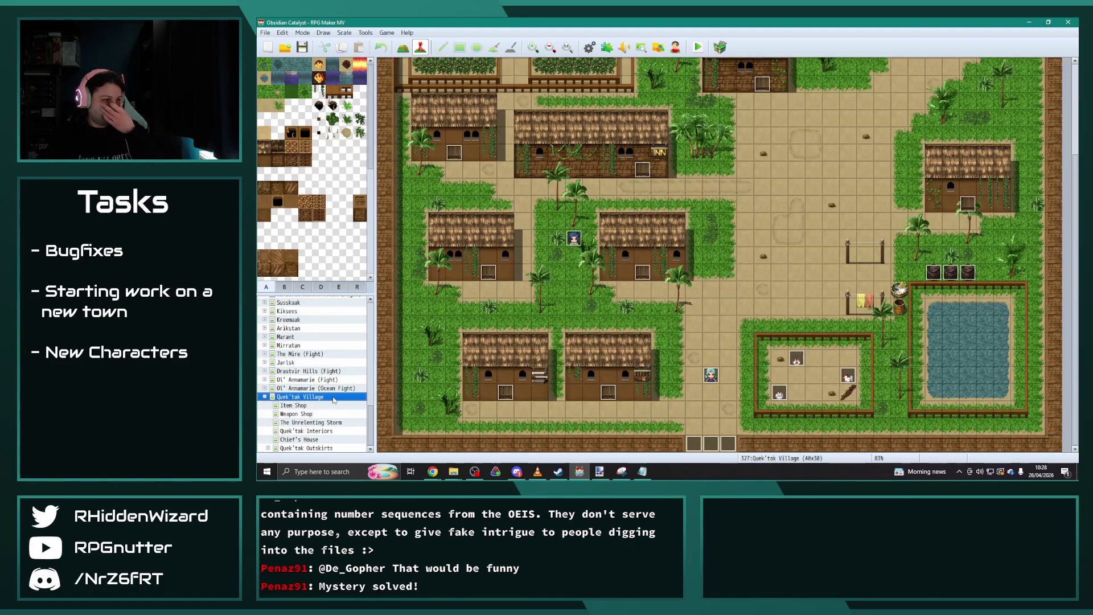
click(281, 448)
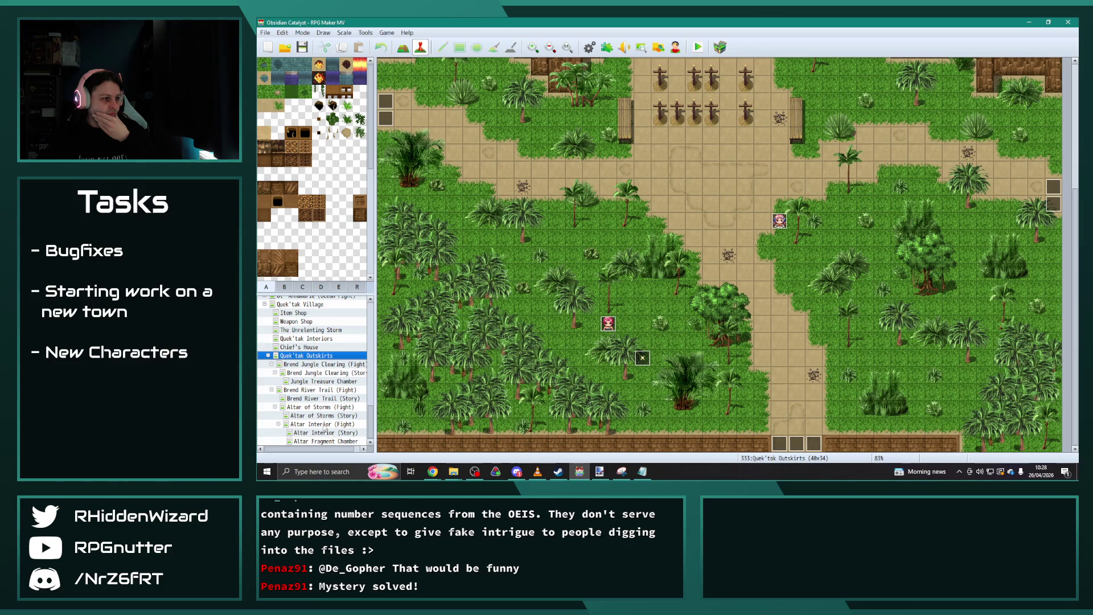
click(324, 425)
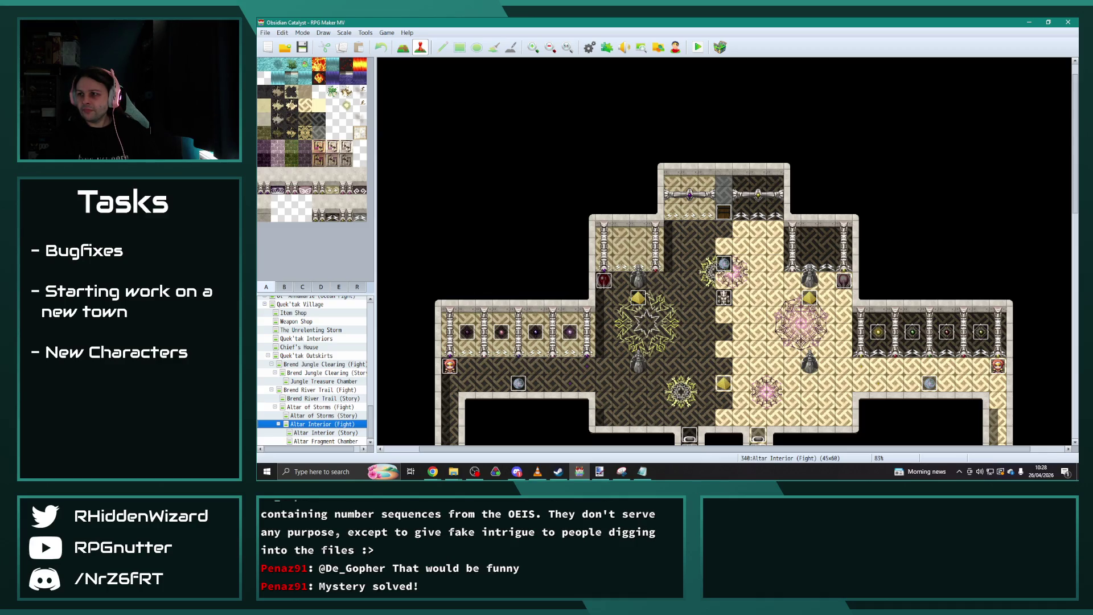
key(alt+Tab)
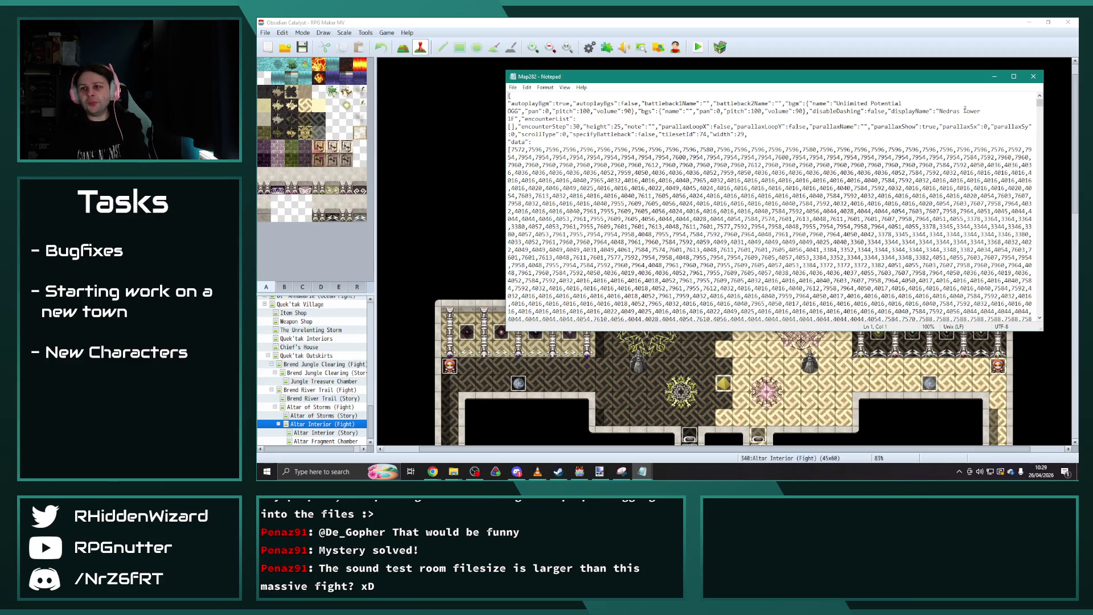
Close Map282 and Map278 in Notepad and scroll over the 45x60 Altar Interior (Fight) rooms.
click(1034, 76)
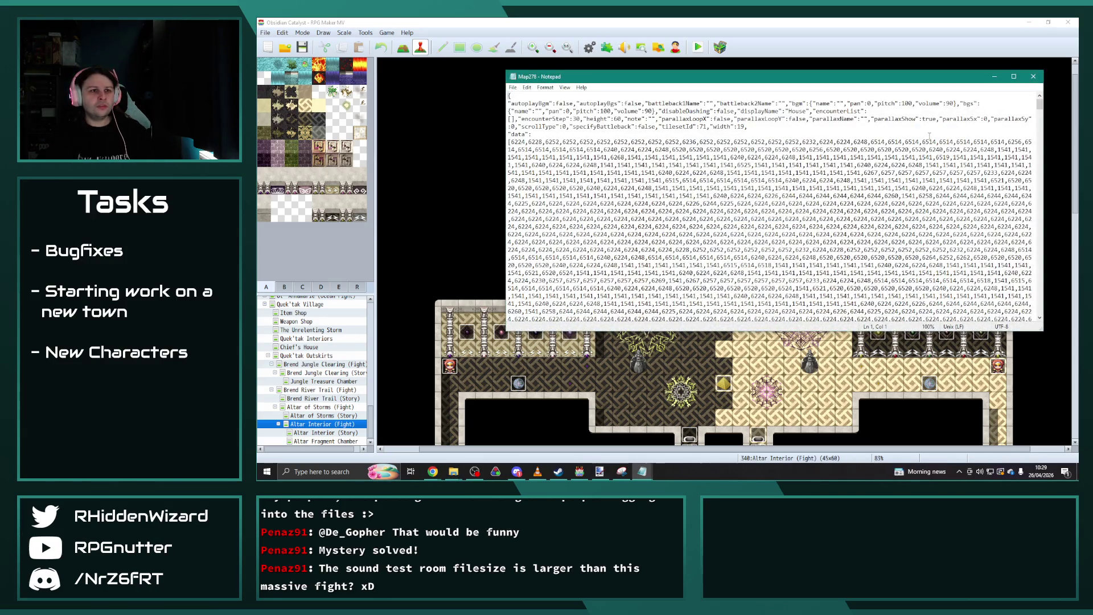
click(1033, 76)
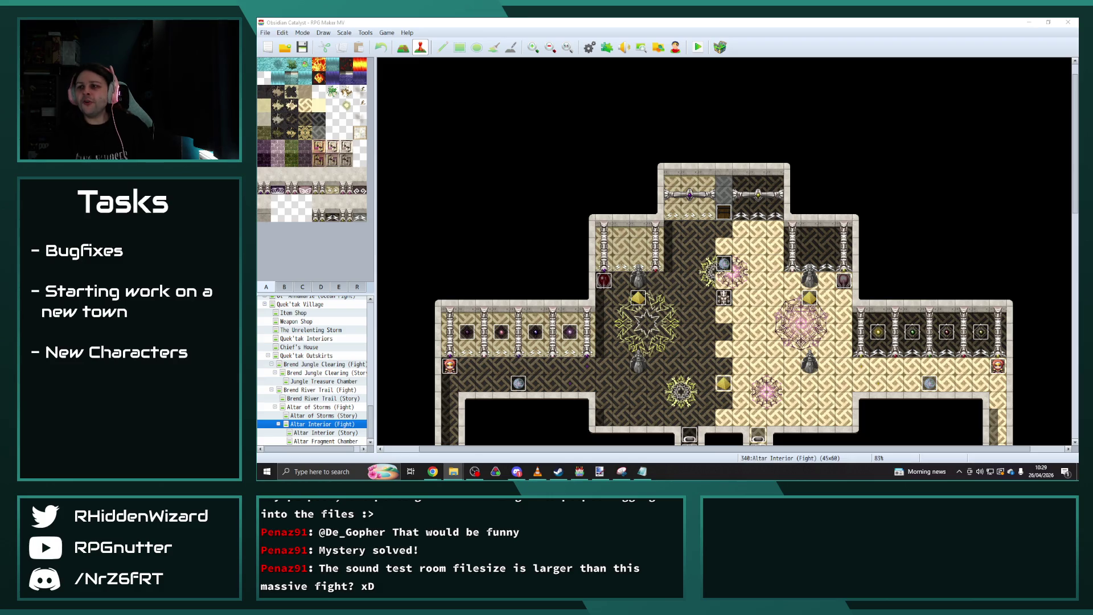
scroll(1019, 245, down, 2)
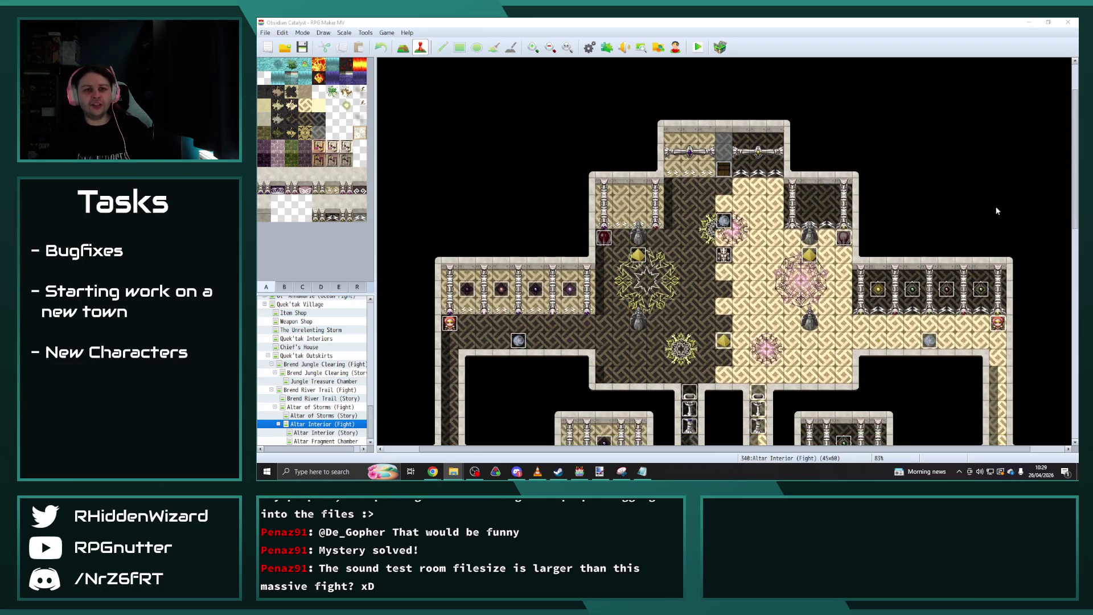
scroll(724, 251, down, 10)
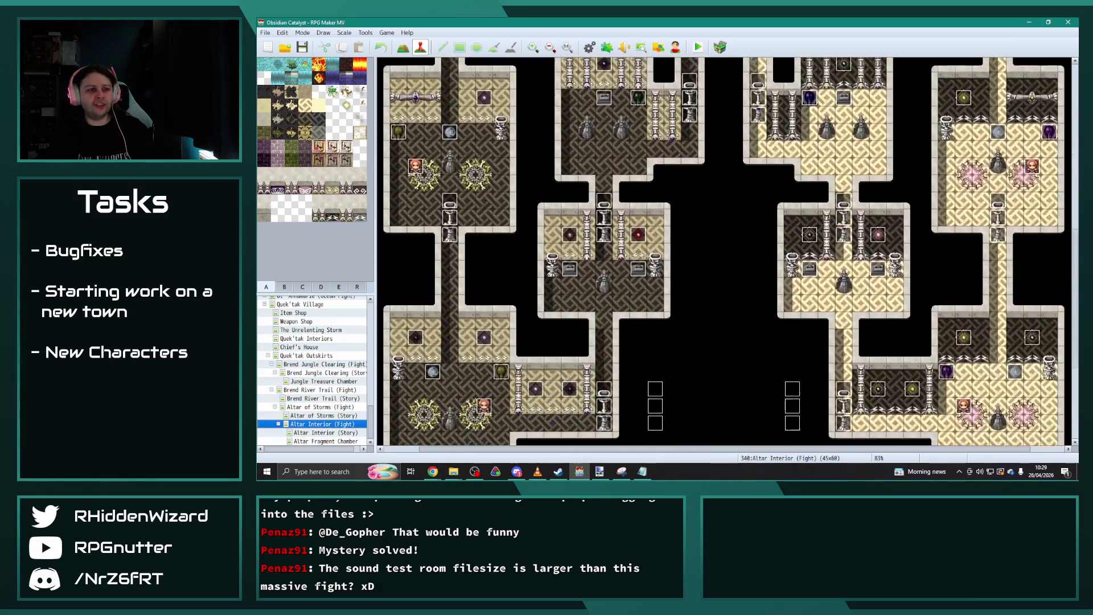
scroll(725, 251, up, 5)
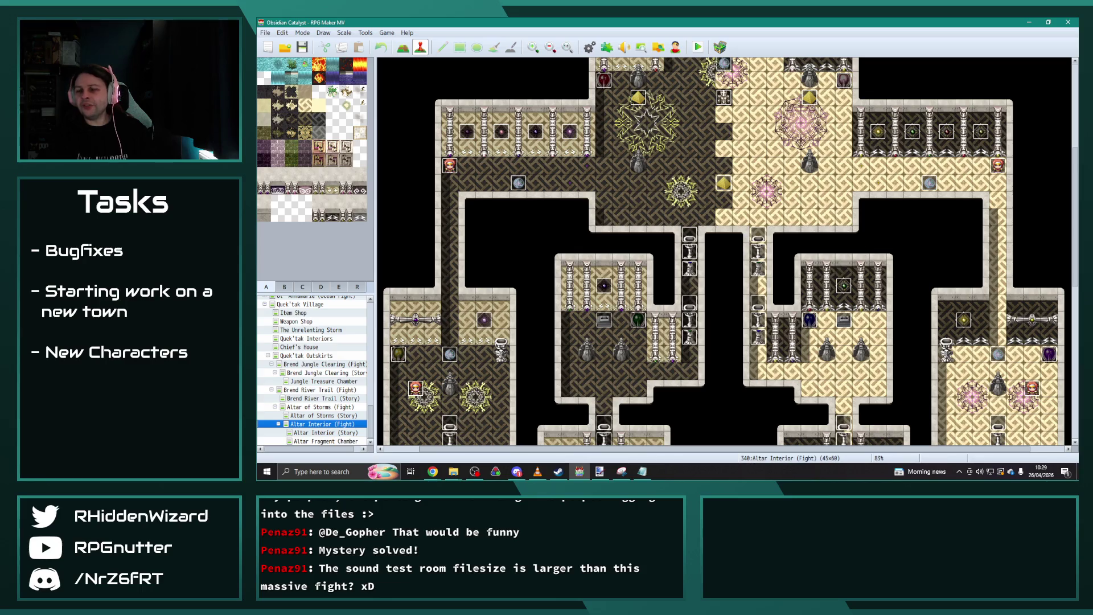
View Quek'tak Village, The Mire (Fight) and Onyx Tower 1F (Story), ending on the 256x256 World Map.
click(265, 304)
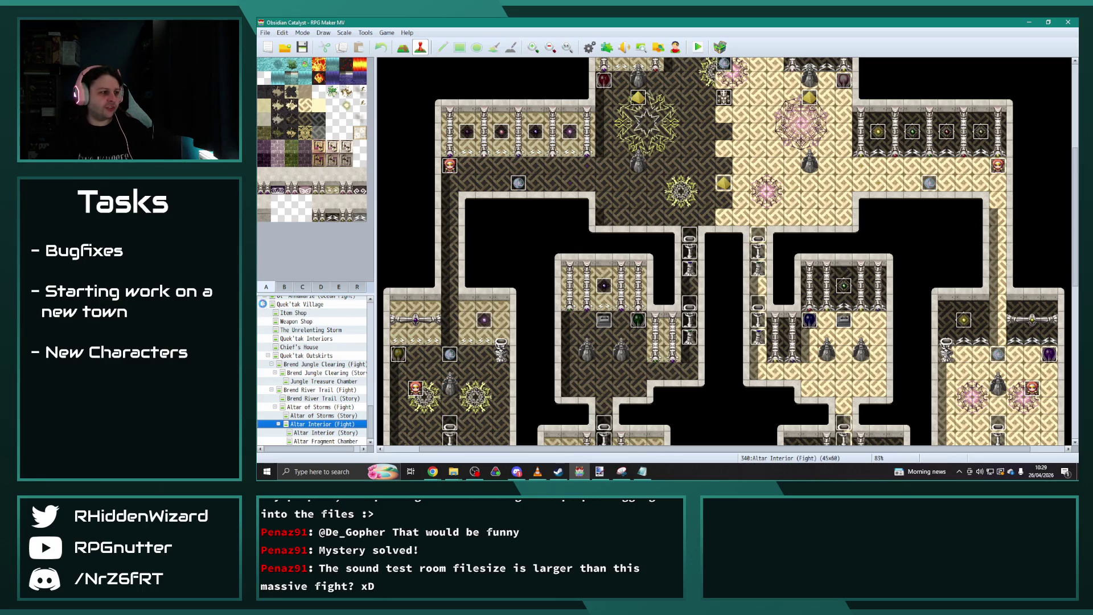
click(326, 405)
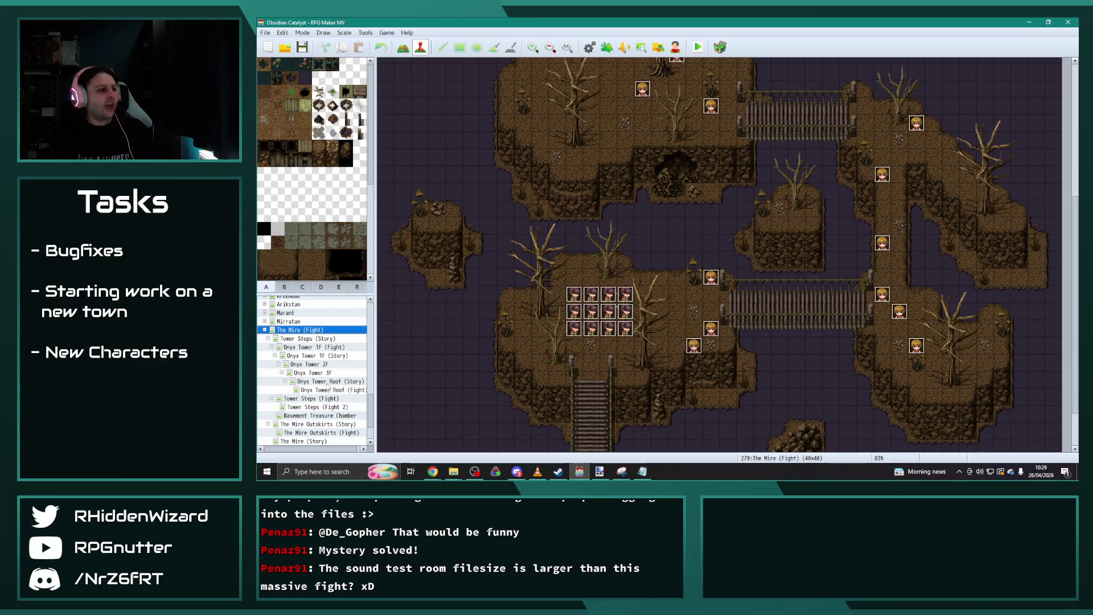
click(316, 356)
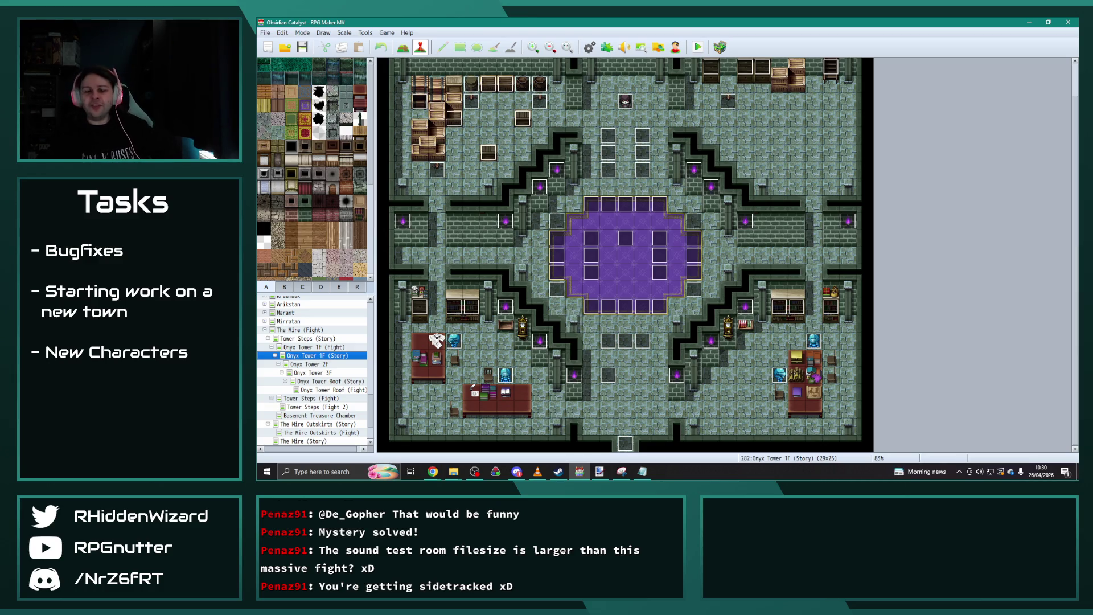
click(264, 330)
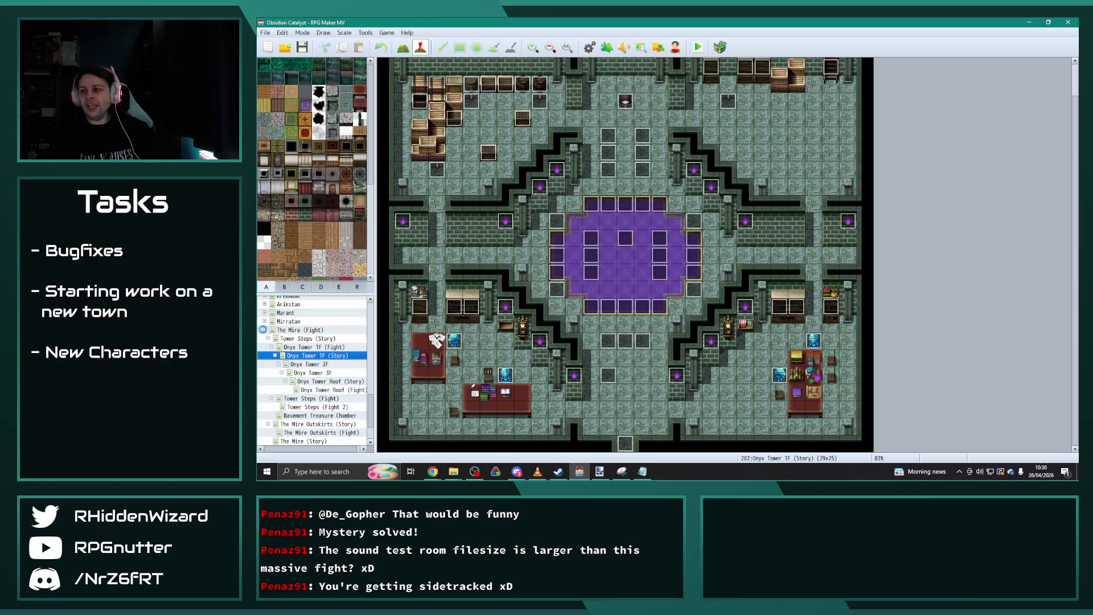
scroll(313, 376, up, 15)
click(299, 309)
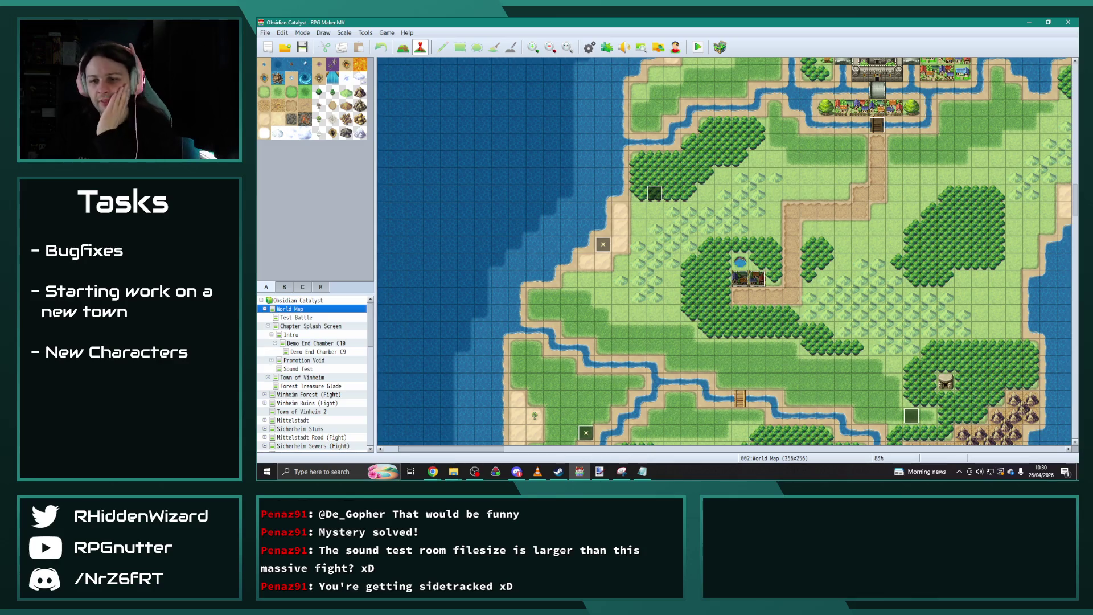
Save the Obsidian Catalyst project from the toolbar and open the 17x13 Chapter Splash Screen map.
key(alt+Tab)
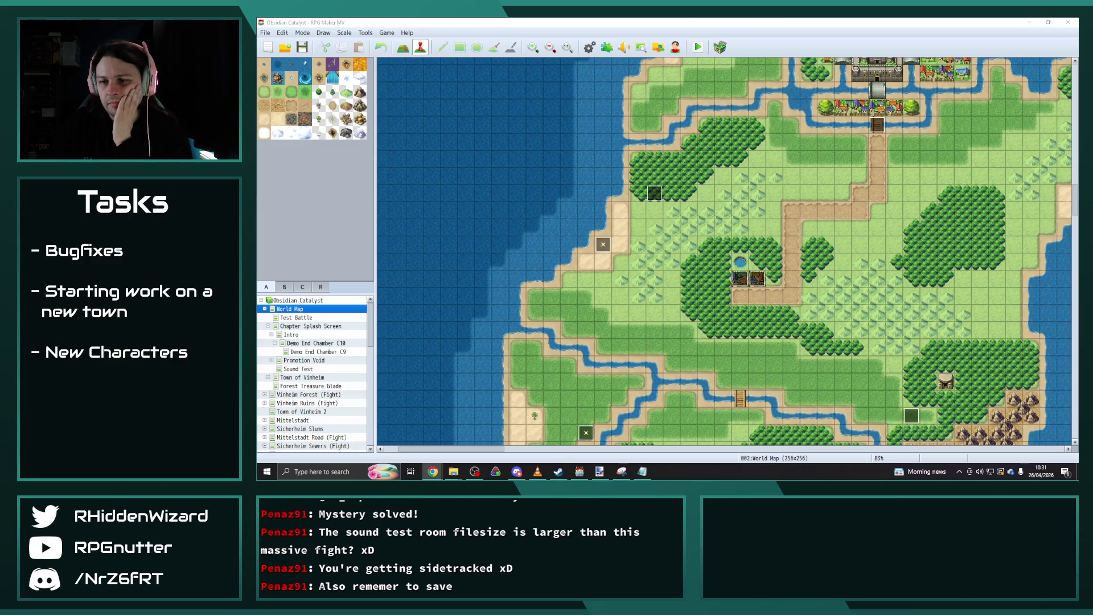
key(alt+Tab)
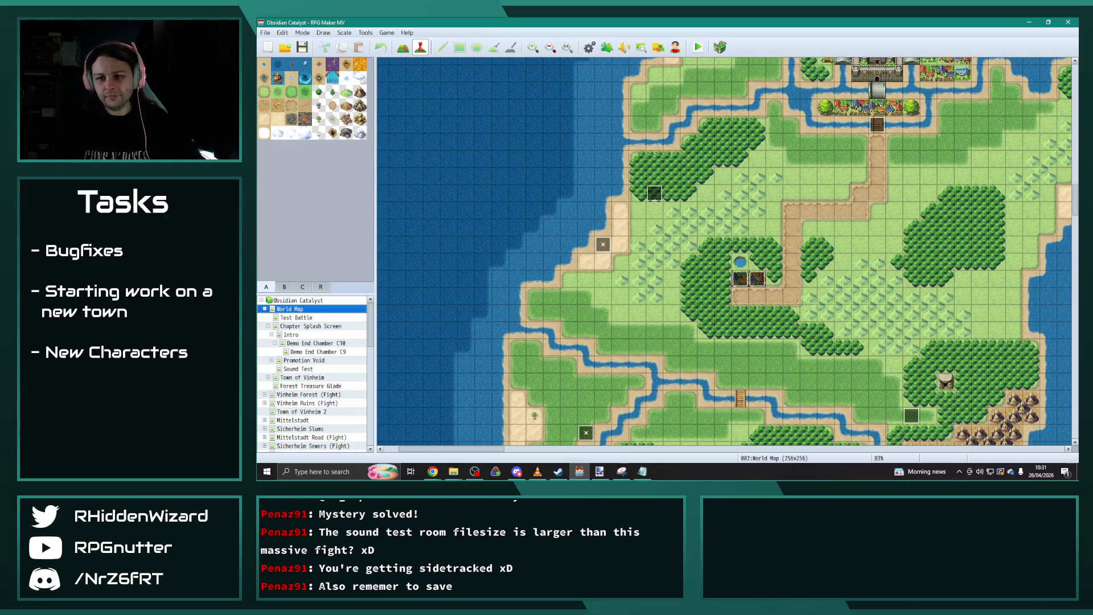
key(alt+Tab)
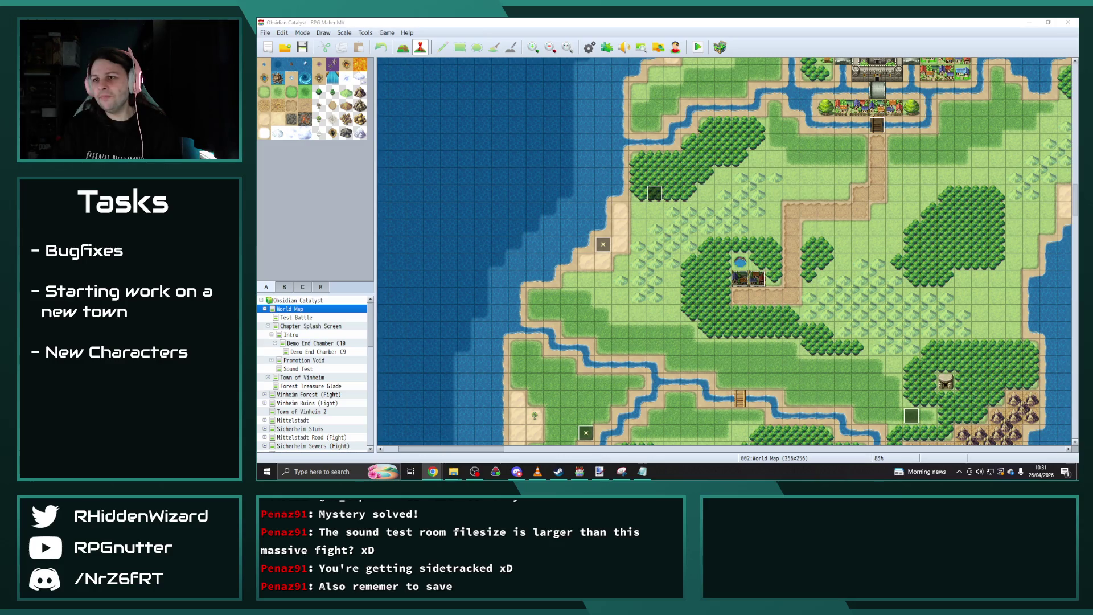
click(302, 47)
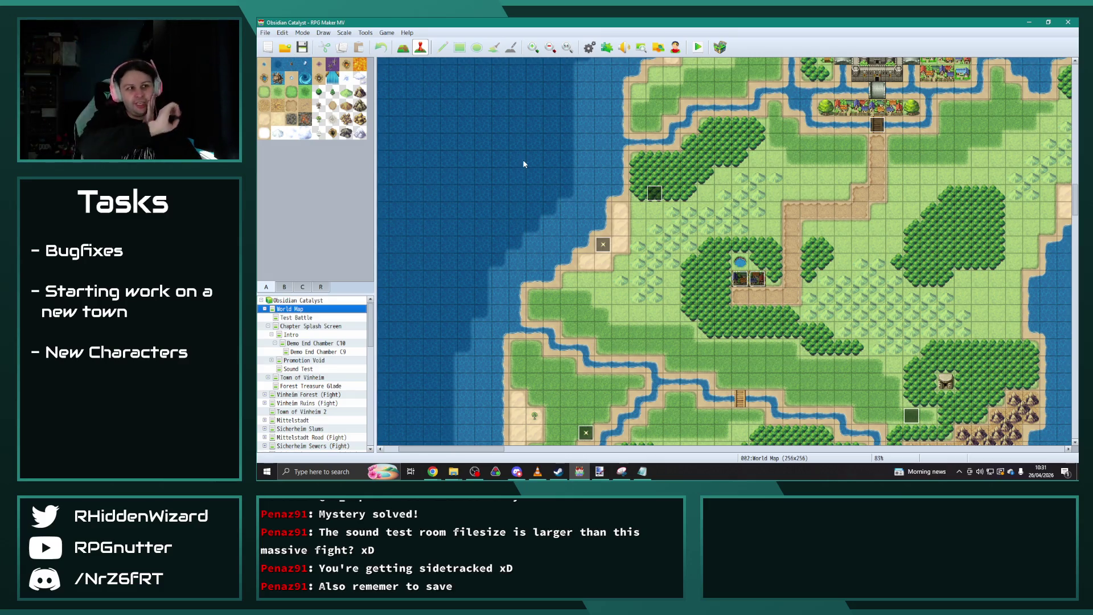
click(310, 325)
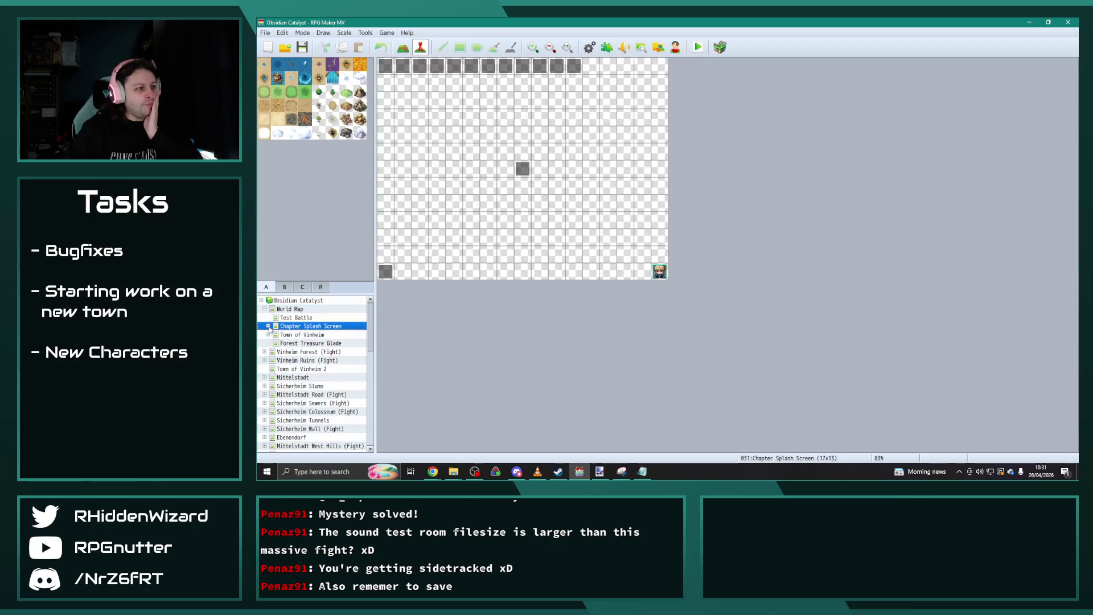
Open the Database's Tilesets tab and select the empty tileset entry 0094.
scroll(321, 439, down, 10)
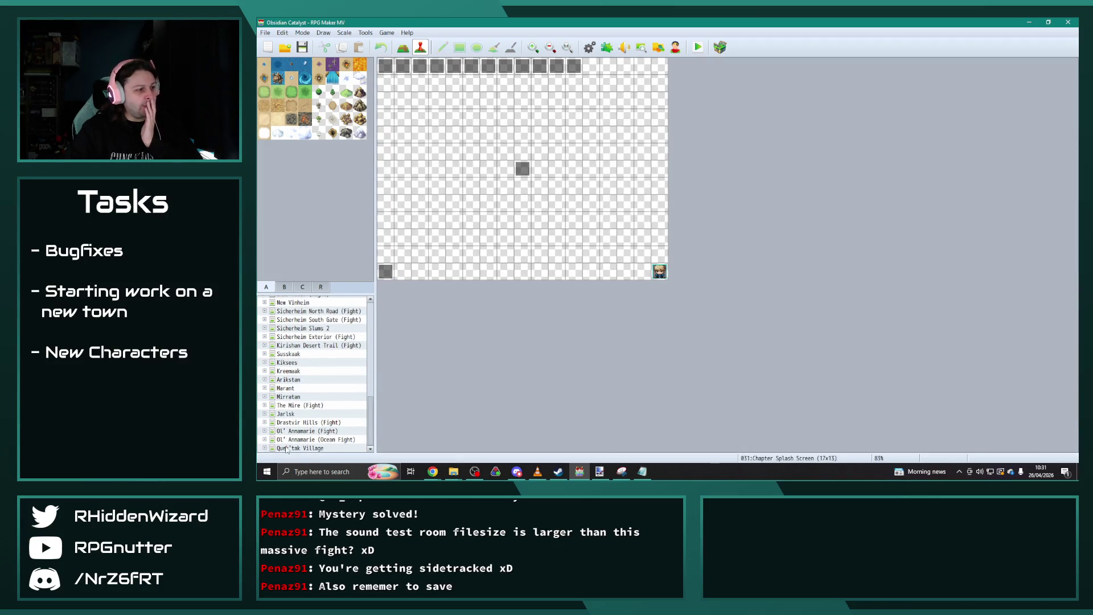
drag(371, 422, 373, 301)
click(590, 48)
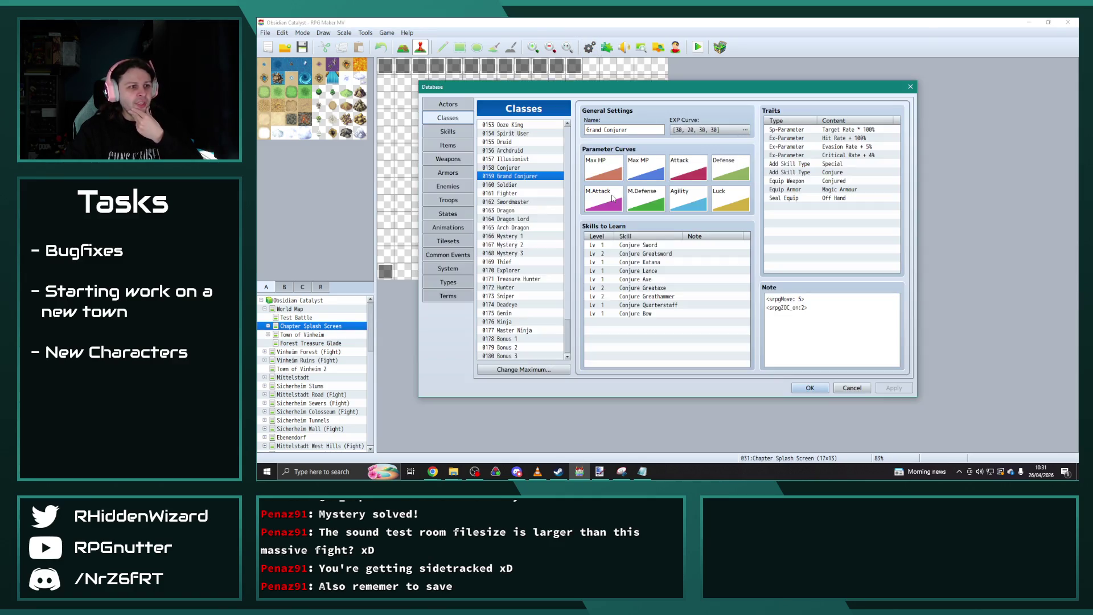
click(448, 241)
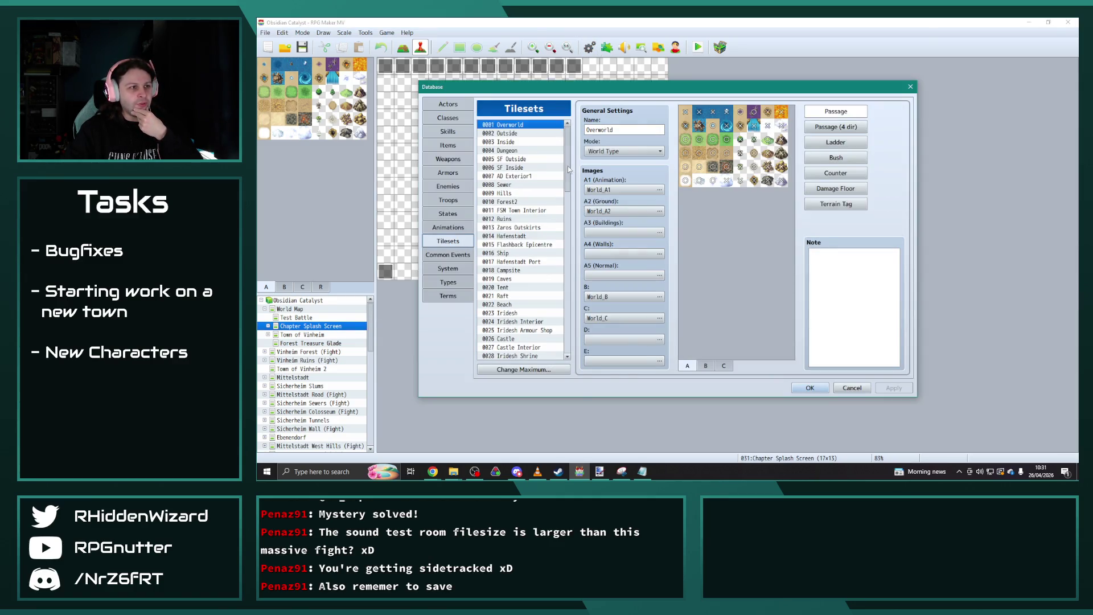
drag(572, 182, 588, 361)
click(512, 347)
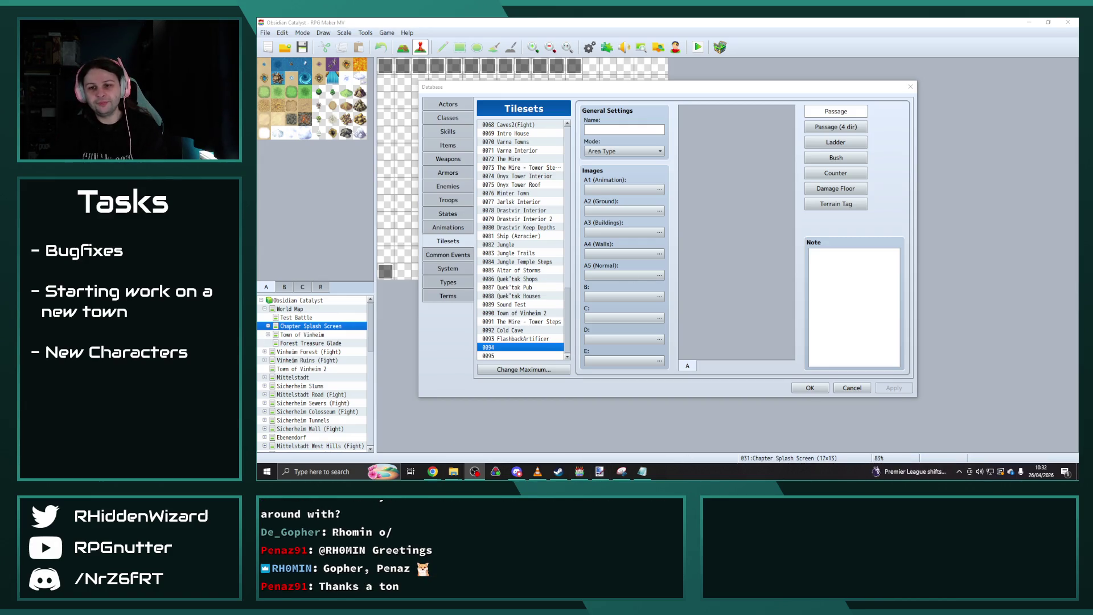
key(alt+Tab)
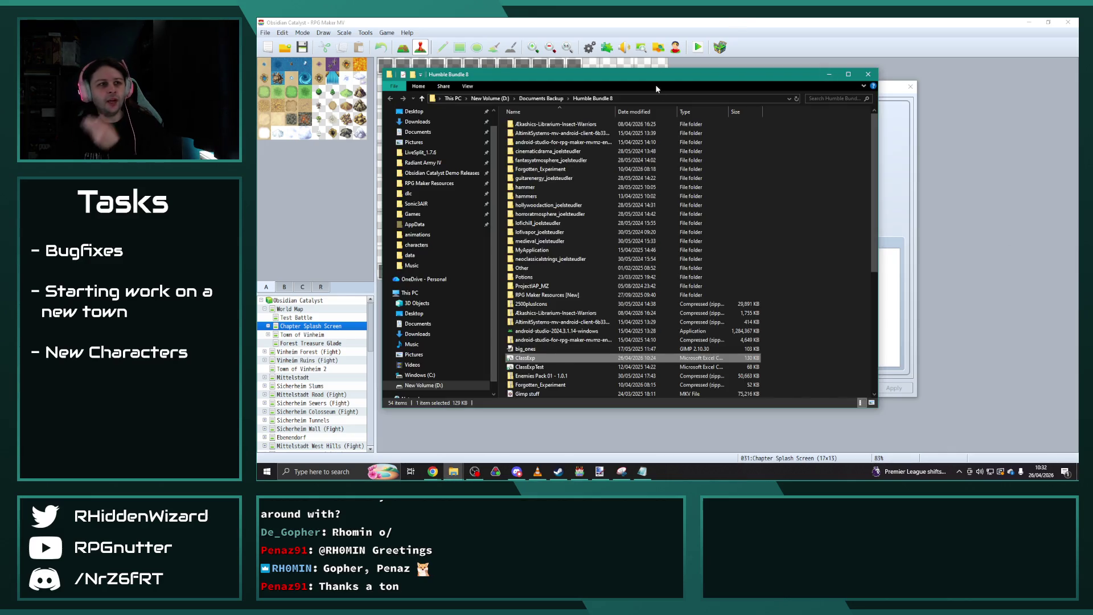
Show the Radiant Army IV project folder in File Explorer and close the doors image preview.
key(alt+Tab)
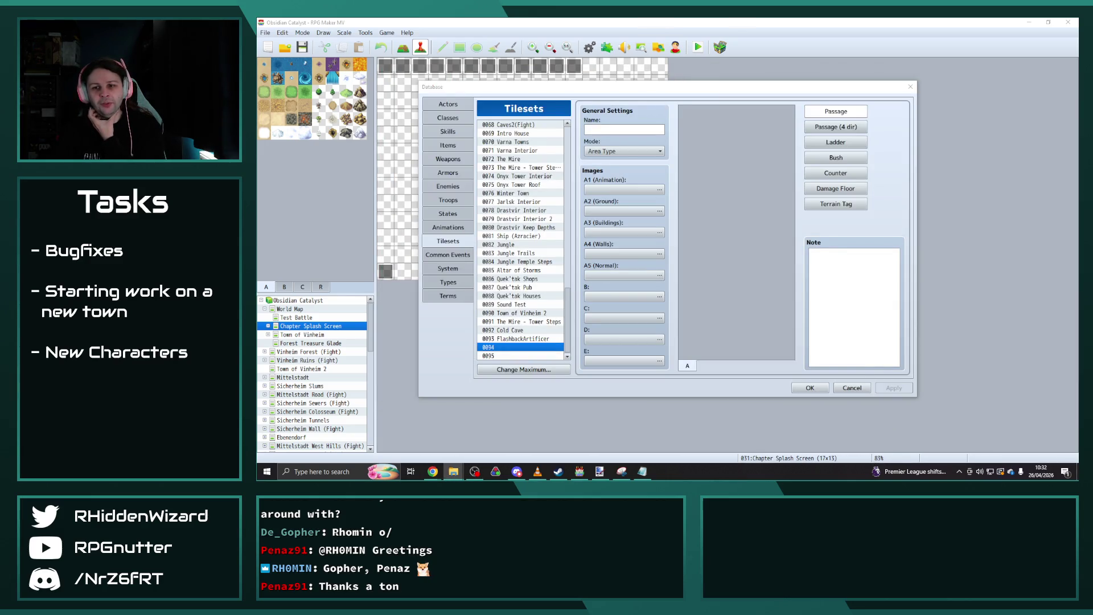
key(alt+Tab)
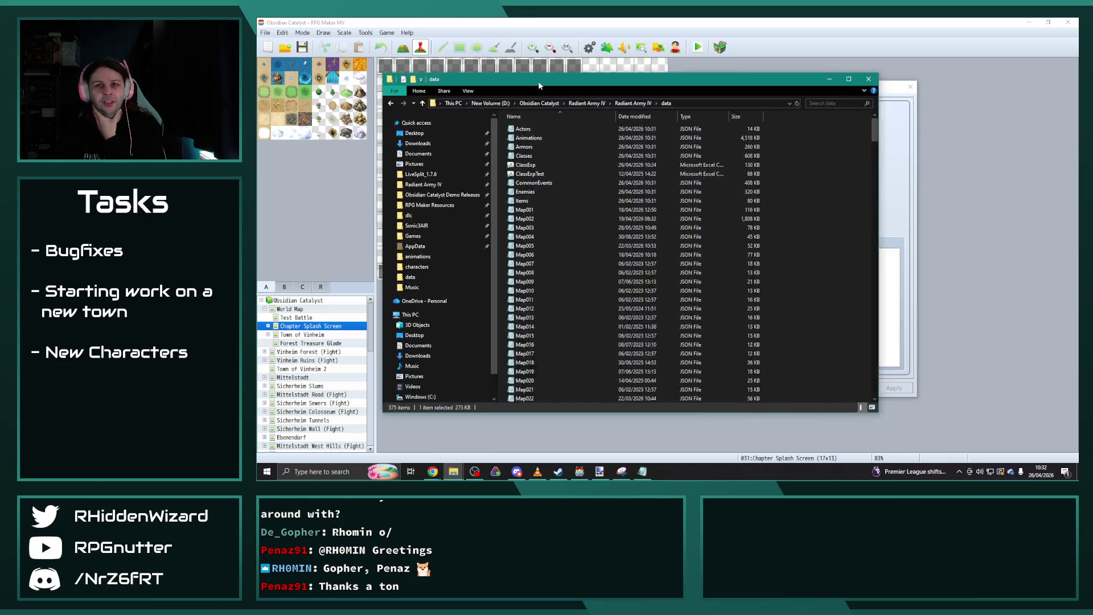
click(657, 93)
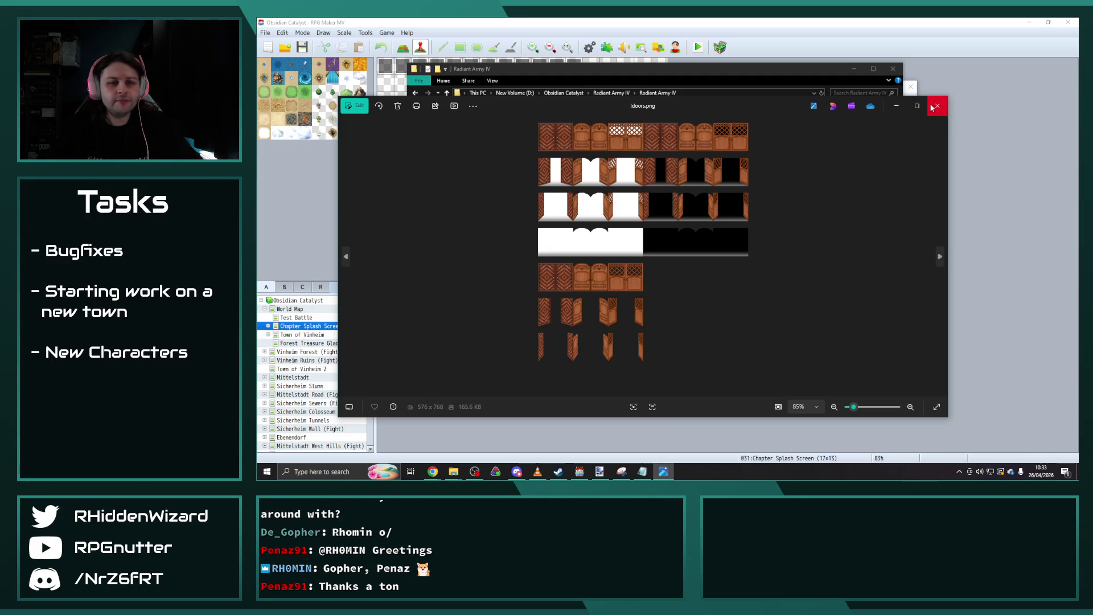
click(937, 106)
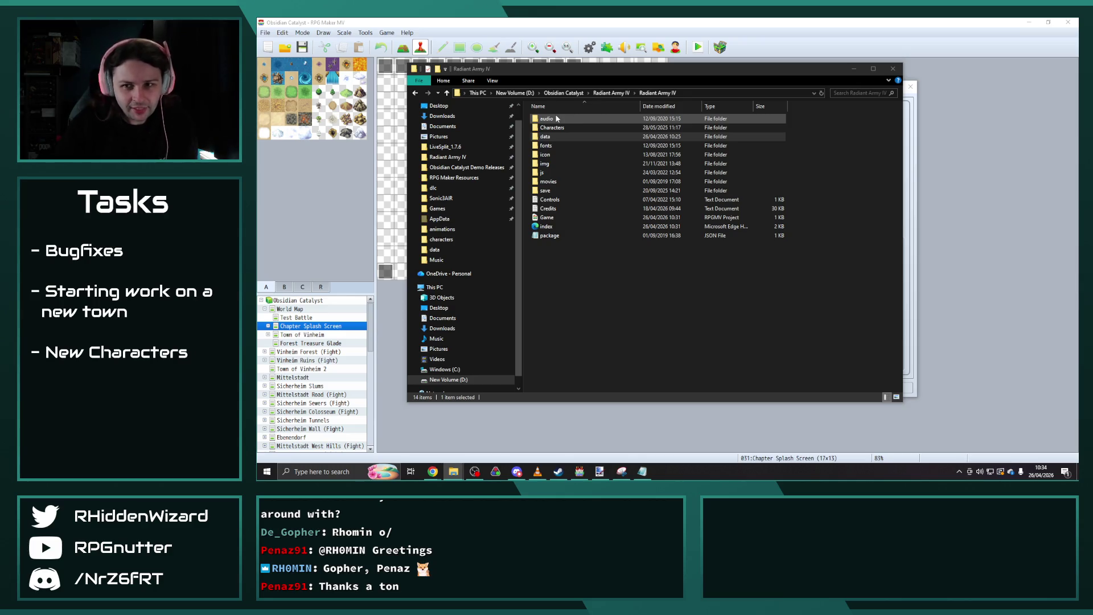
Paste the nine germany tileset images into the project's img/tilesets folder.
double_click(562, 163)
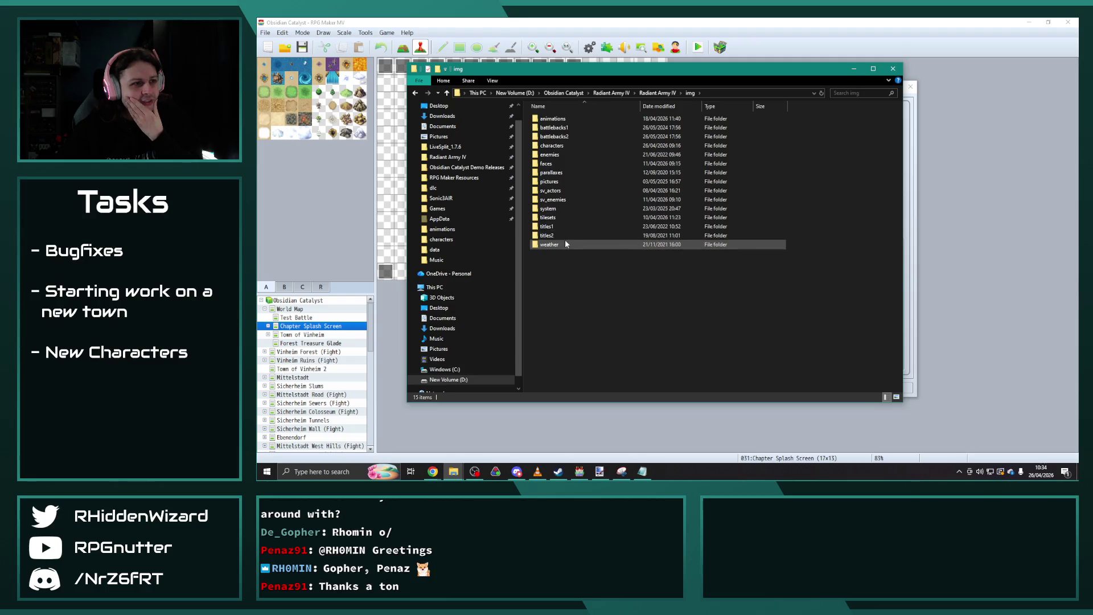
double_click(563, 219)
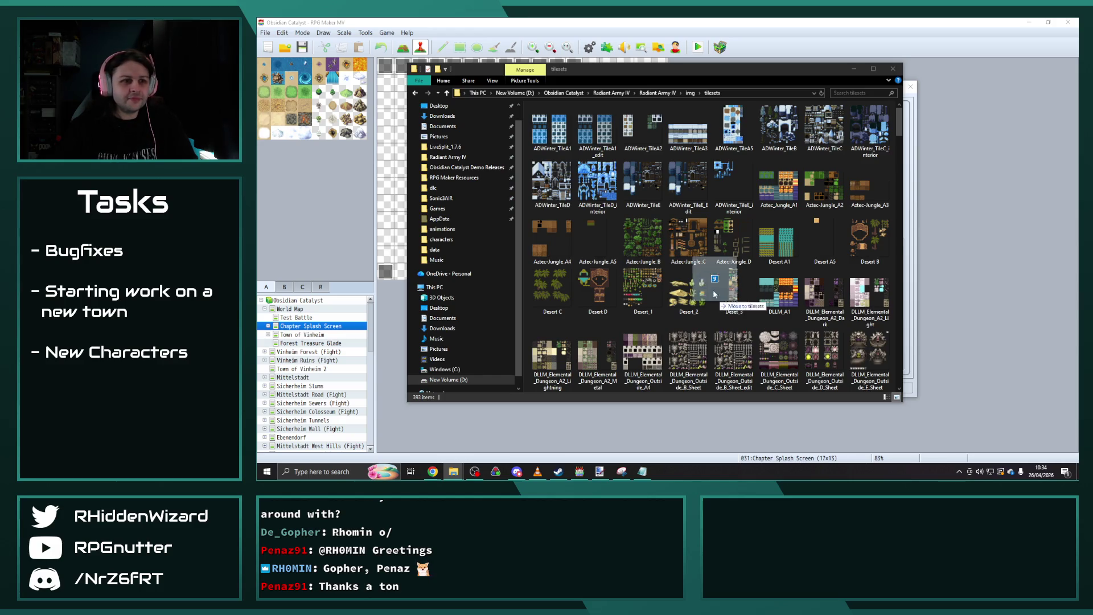
click(734, 244)
key(ctrl+v)
scroll(814, 347, down, 5)
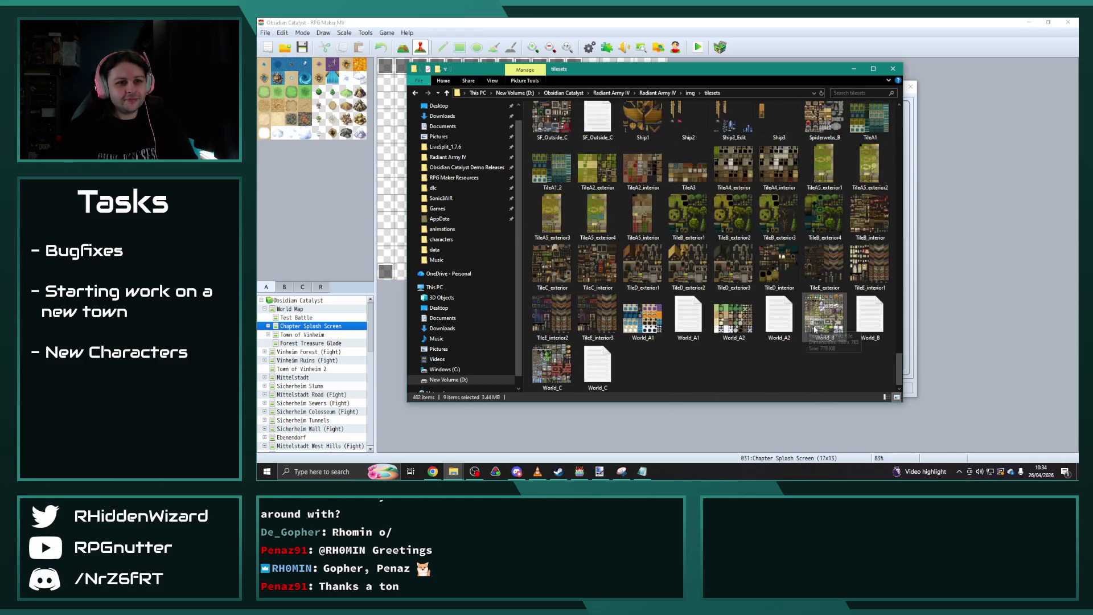
click(819, 367)
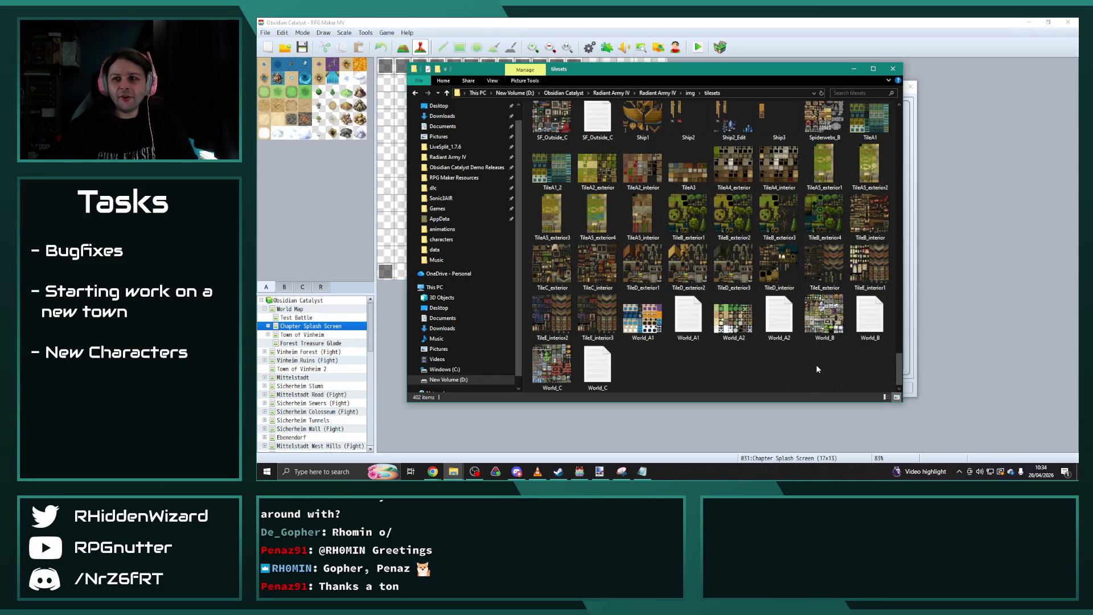
Browse the img/characters images and add five new character images to that folder.
click(690, 93)
double_click(563, 146)
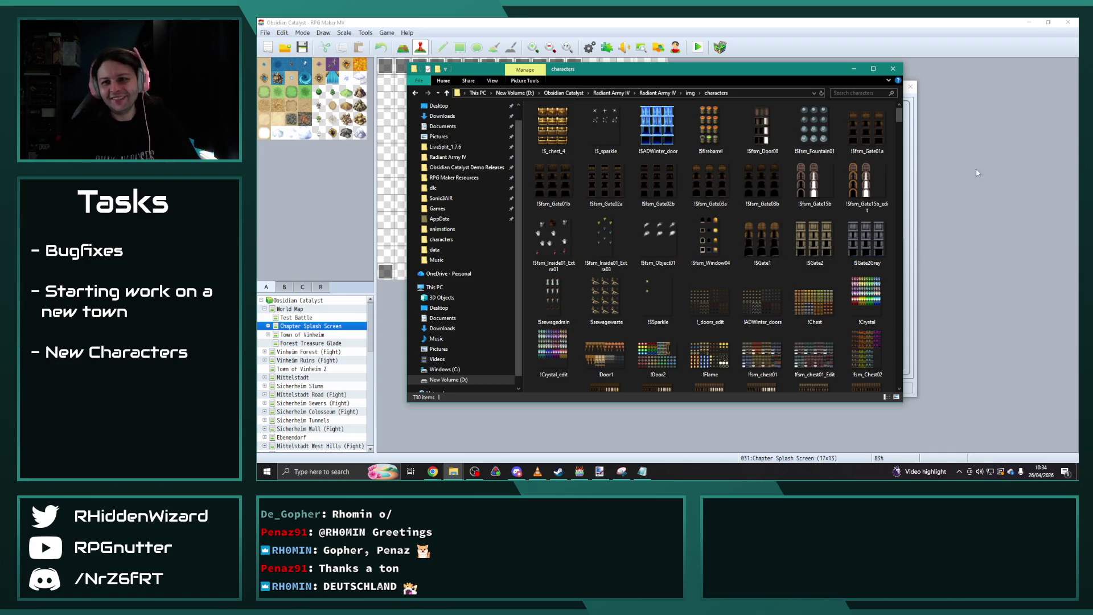
scroll(764, 242, down, 10)
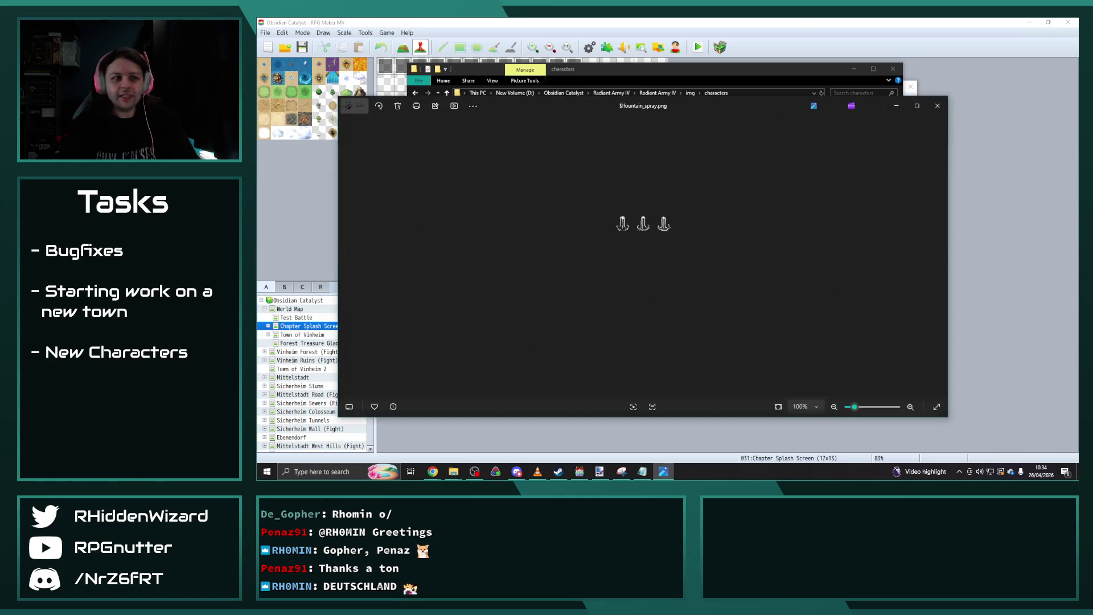
key(Left)
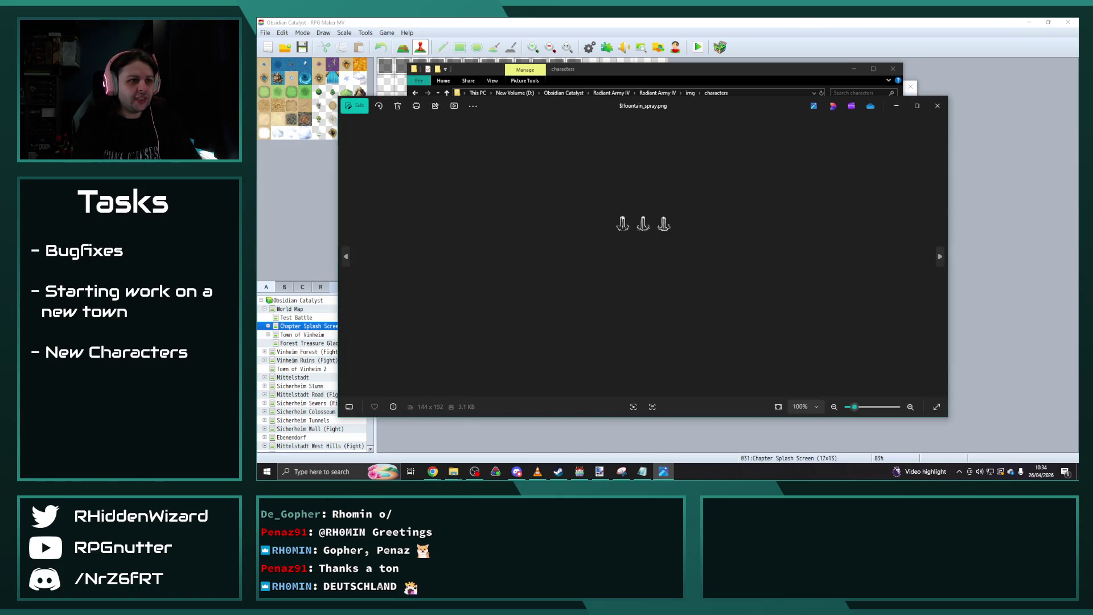
key(Right)
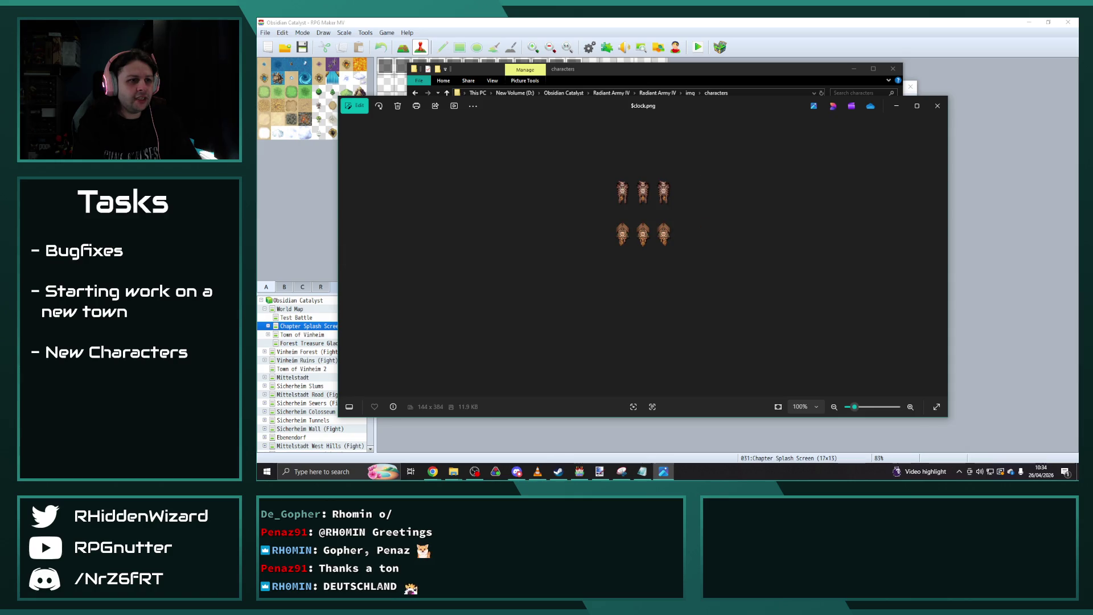
key(Right)
key(Right)
key(Left)
key(Left)
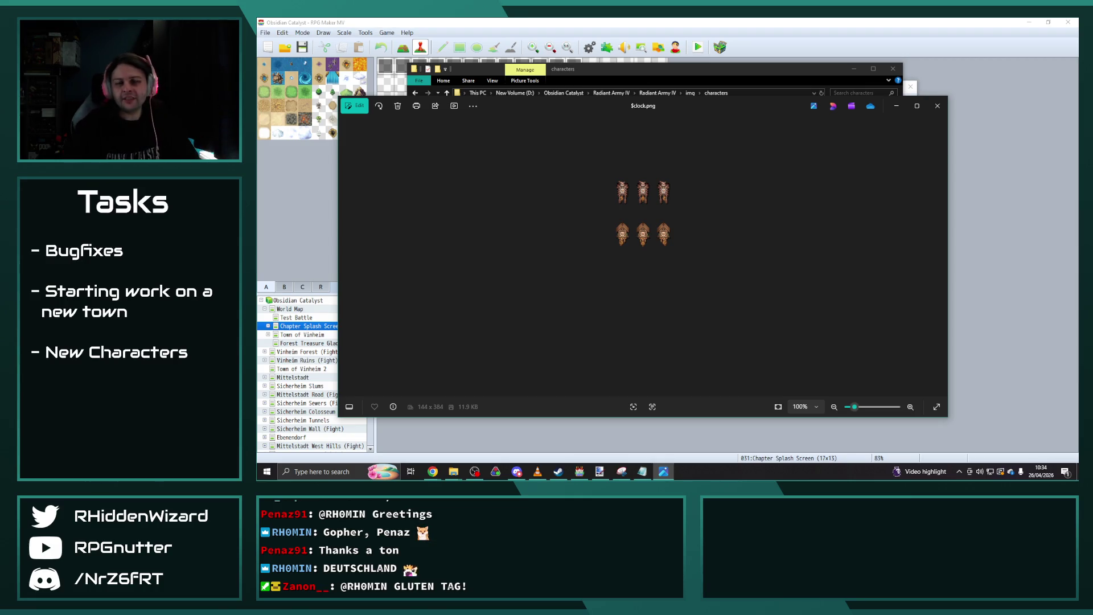
click(937, 106)
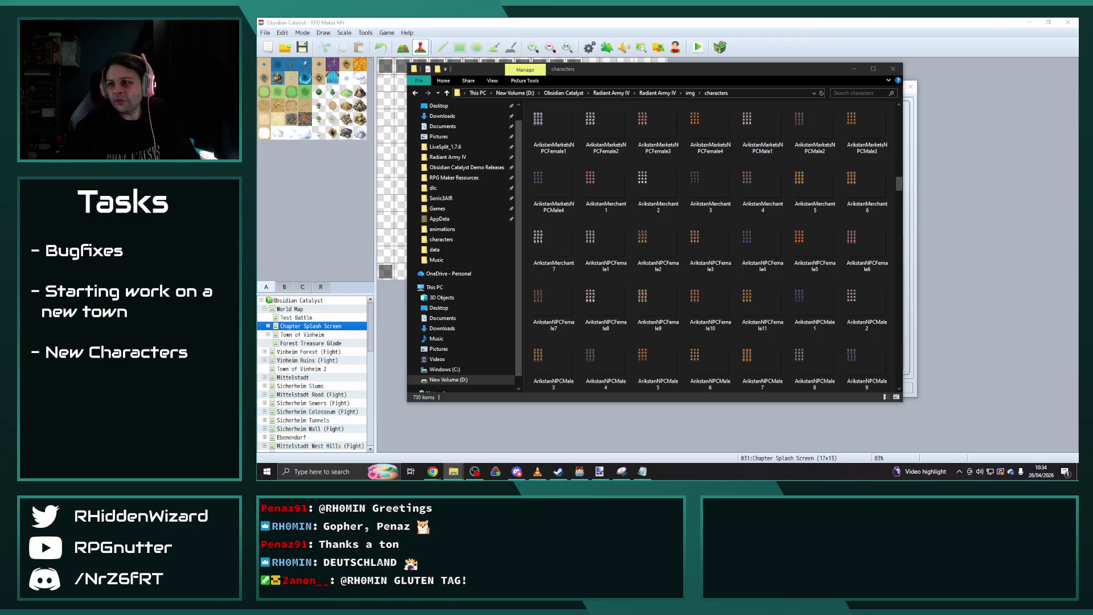
drag(729, 206, 695, 228)
mouse_move(810, 284)
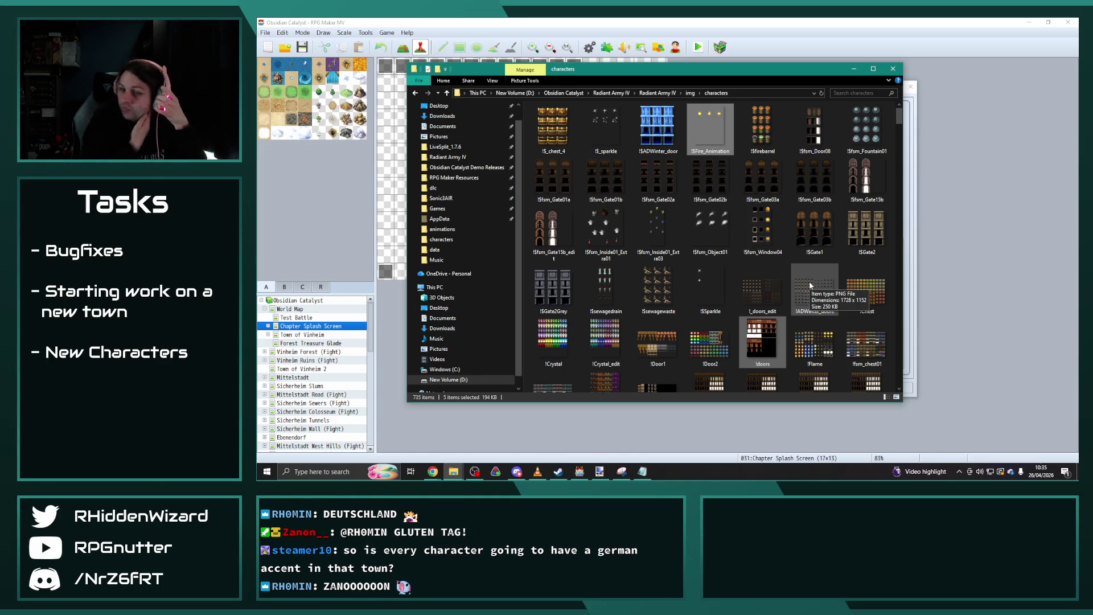
click(579, 471)
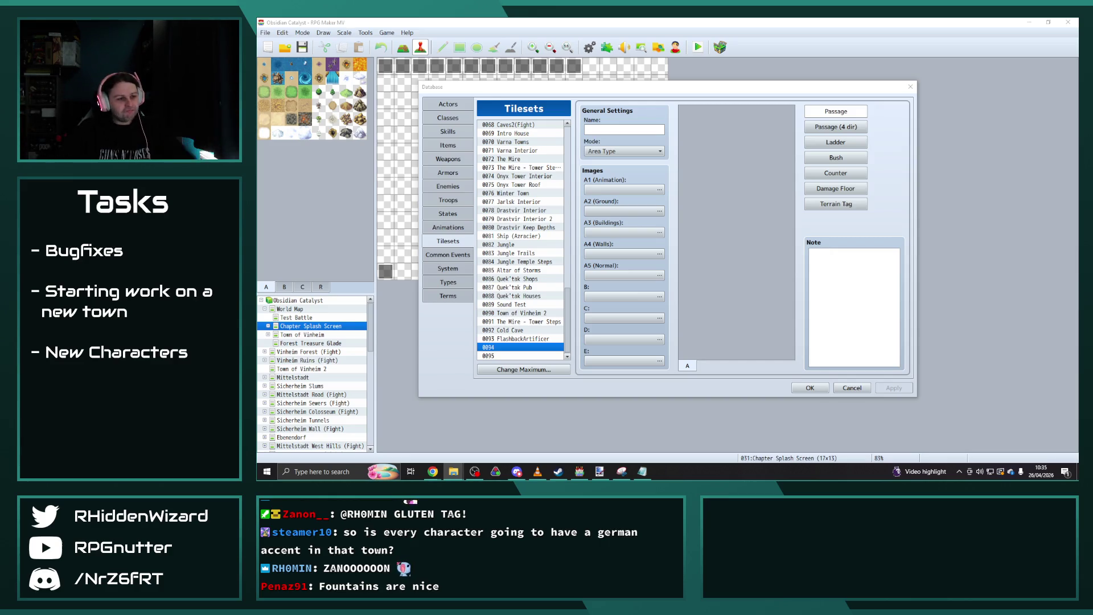
Name tileset 0094 Goodboatistan with Area Type mode and germany_A1, then clear the entry.
click(614, 127)
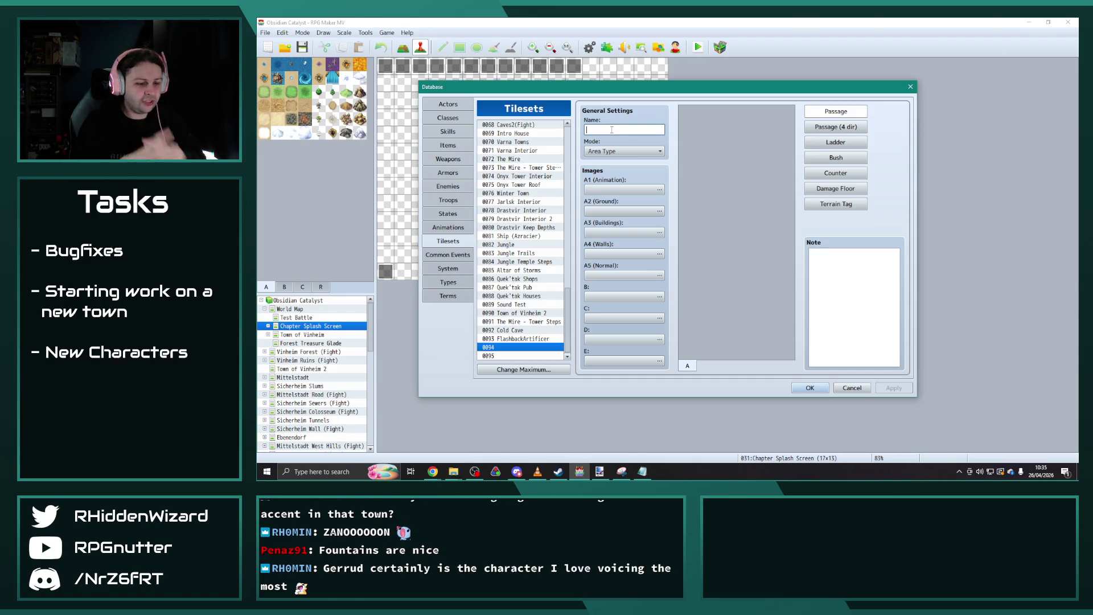
text(Goad)
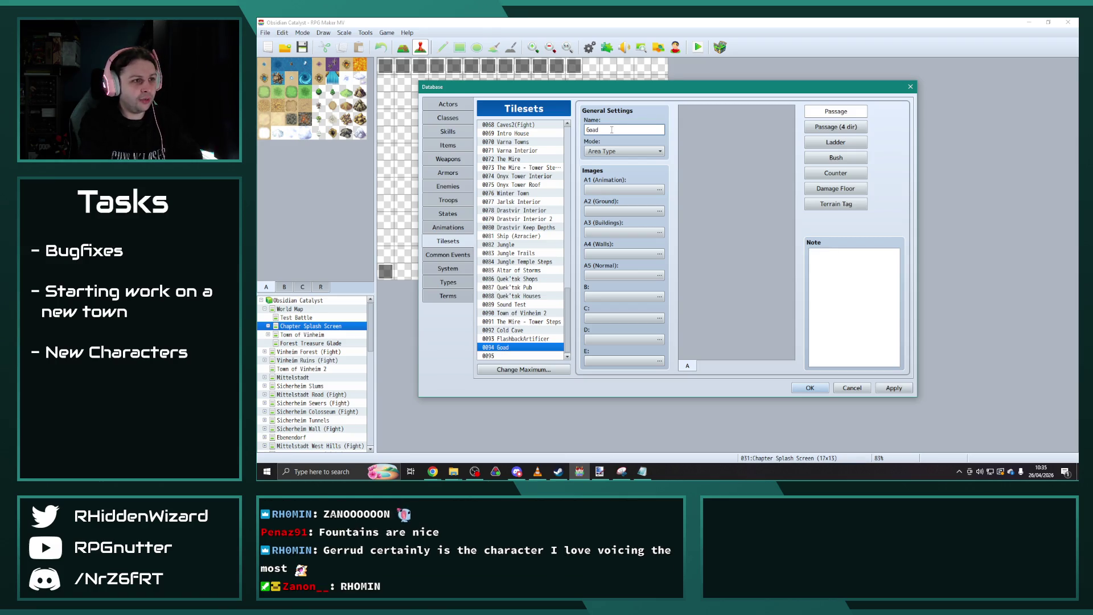
key(BackSpace)
text(odboat)
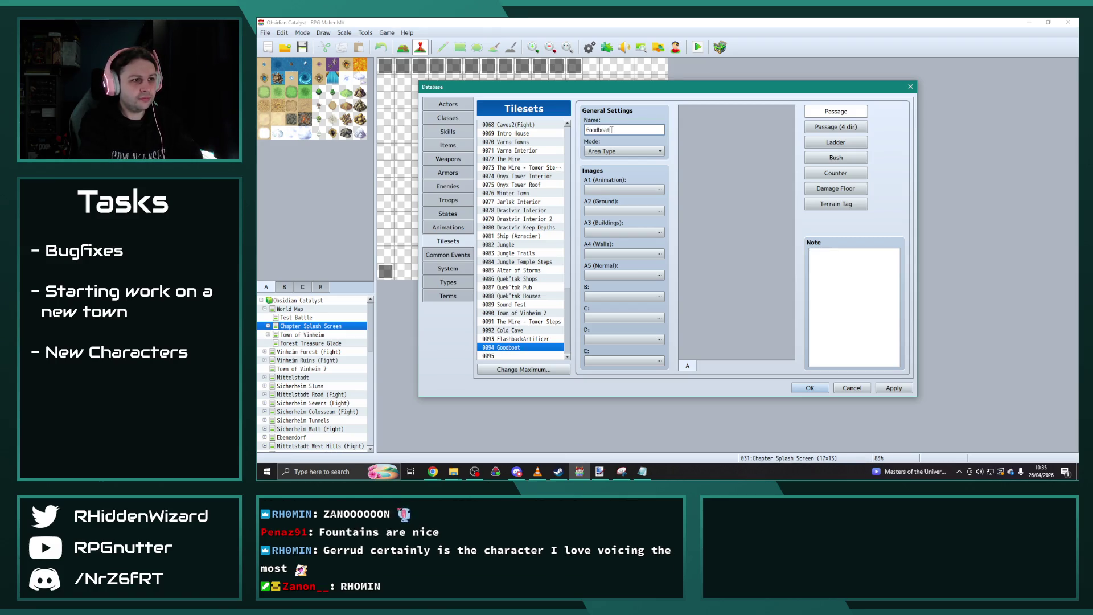
text(istan)
click(622, 151)
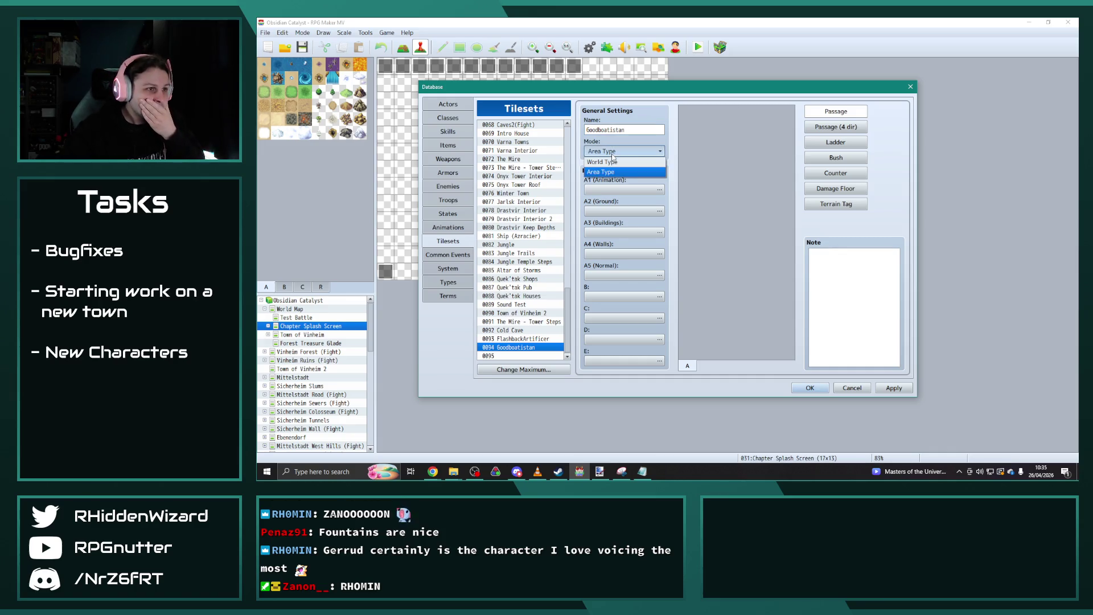
click(619, 172)
click(656, 190)
drag(598, 166, 600, 290)
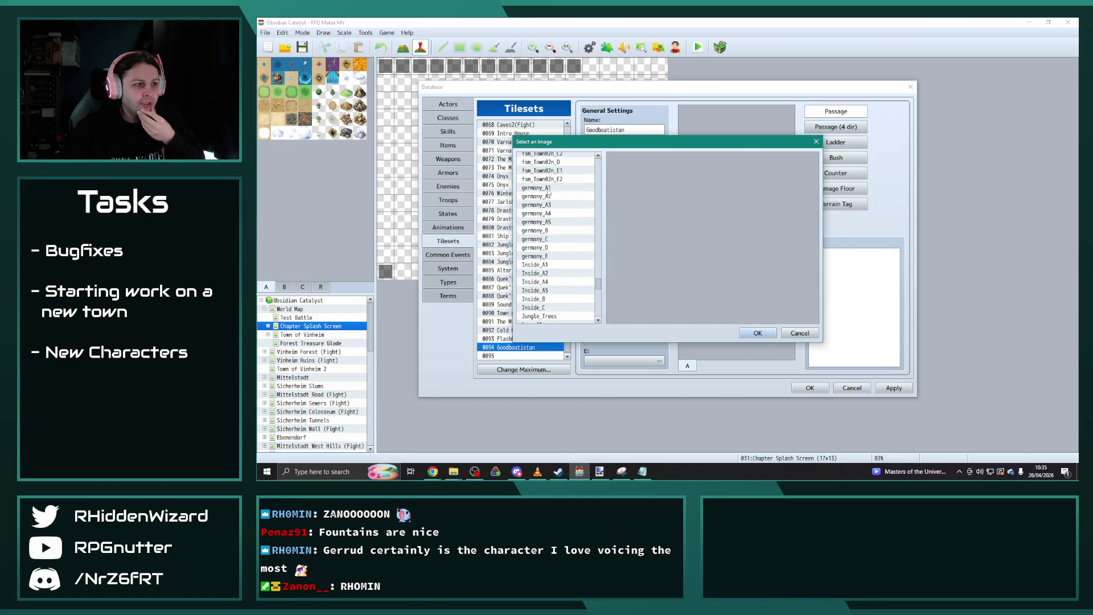
click(548, 189)
click(757, 333)
click(620, 211)
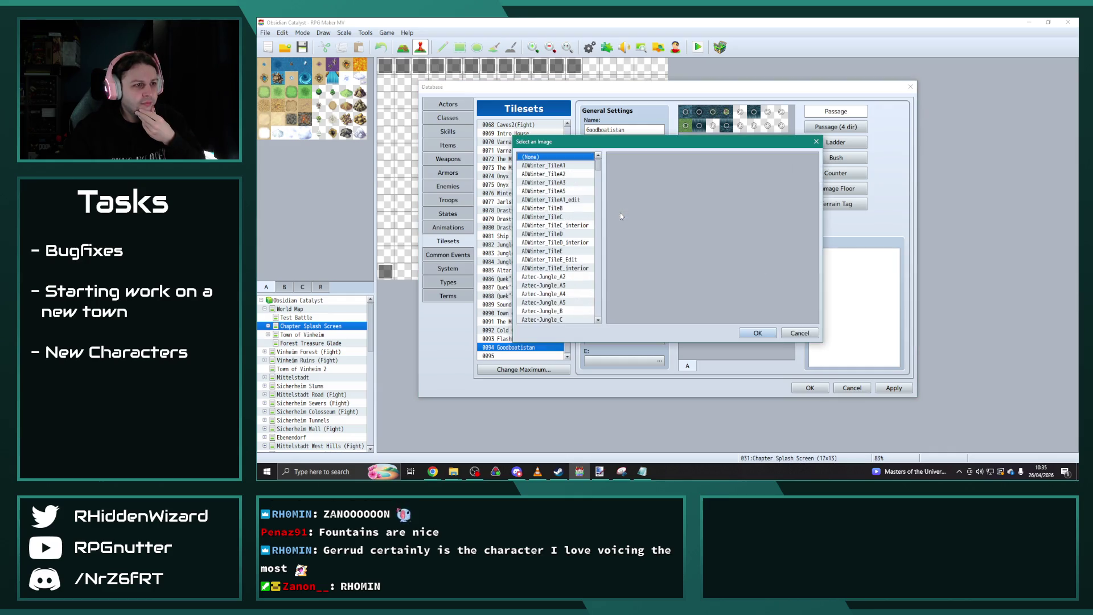
click(799, 333)
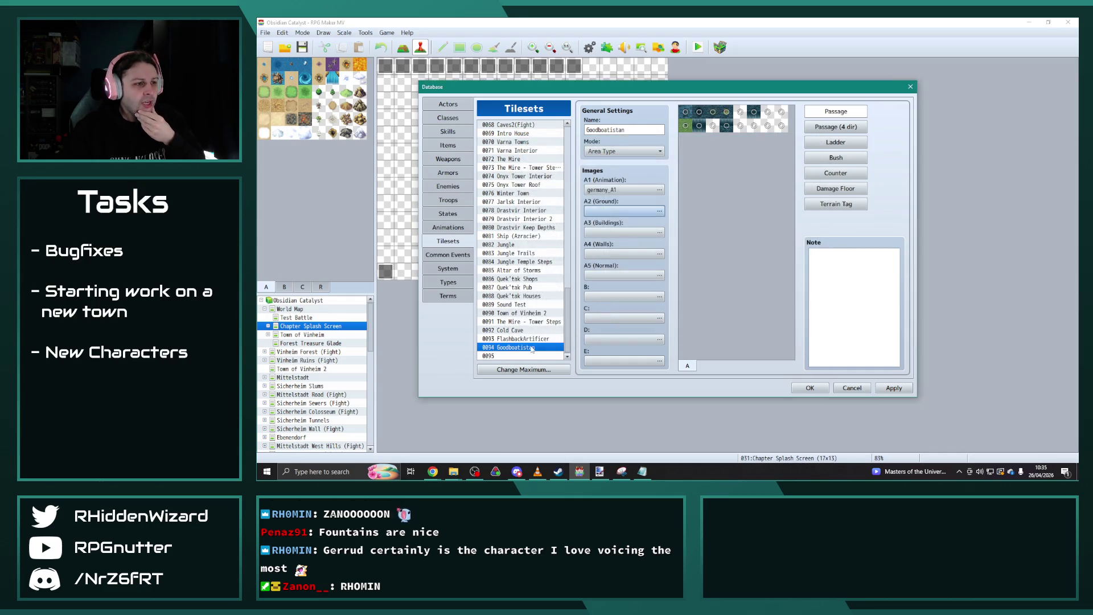
key(Delete)
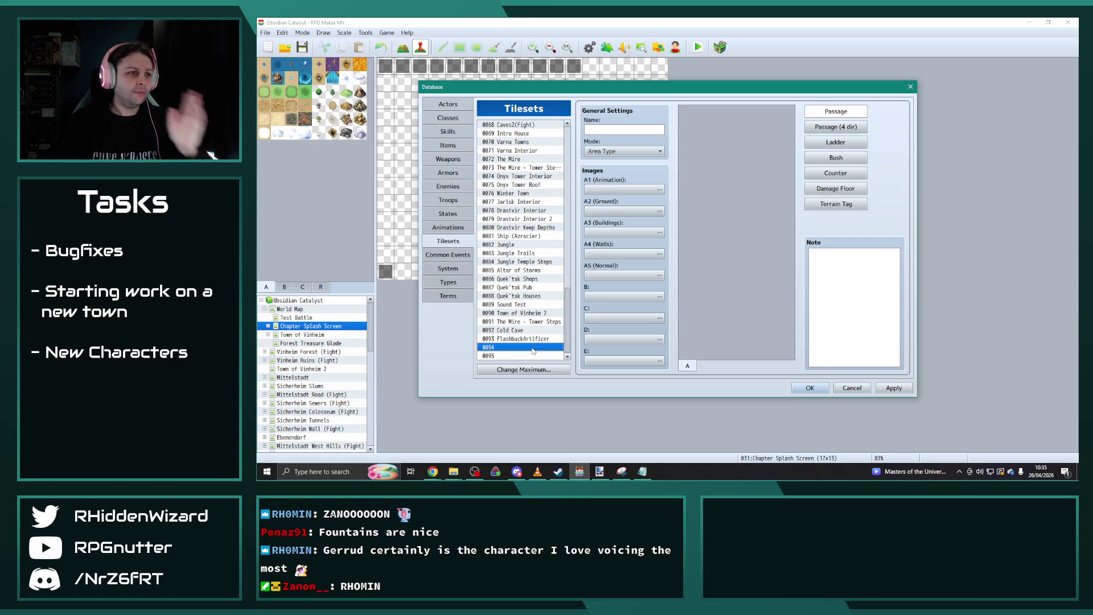
Re-enter the name Goodboatistan and assign germany_A1 and germany_A2 to slots A1 and A2.
click(631, 129)
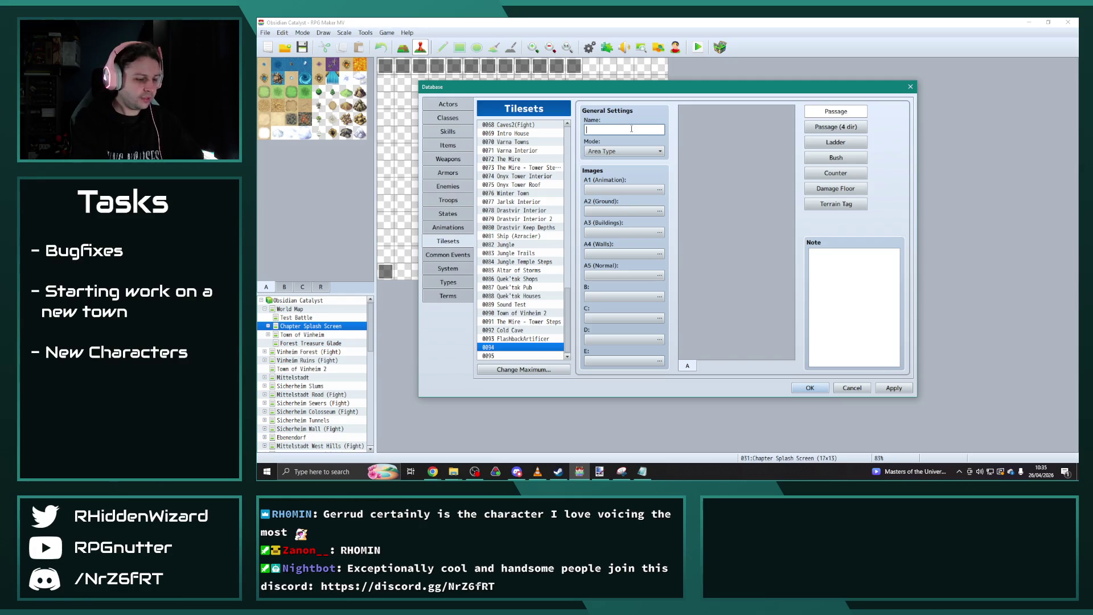
text(Goodboatistan)
click(625, 190)
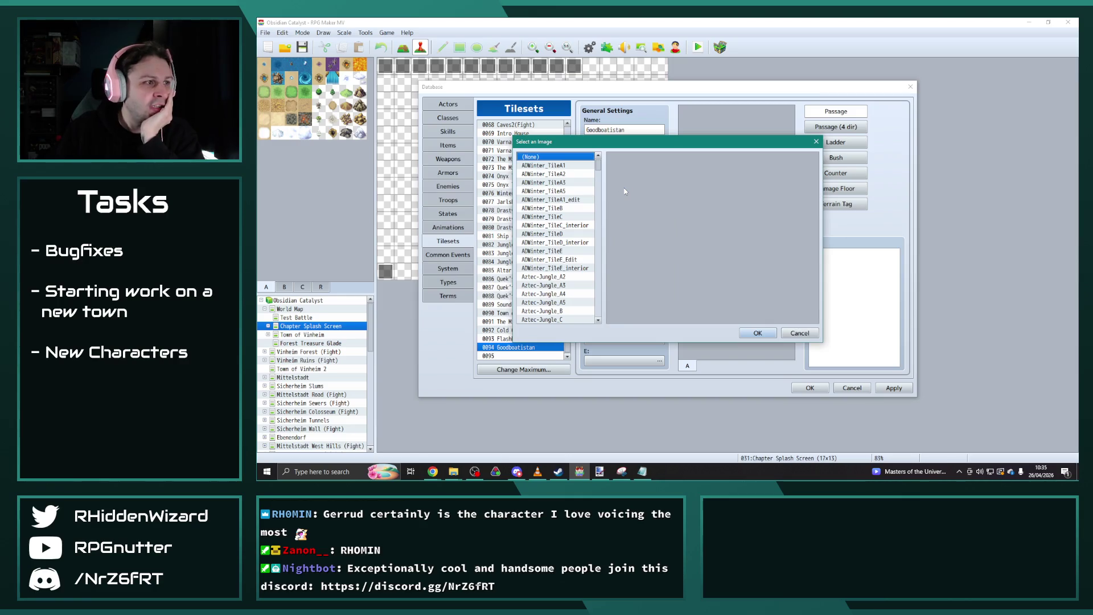
drag(598, 165, 609, 288)
scroll(570, 239, up, 2)
click(558, 175)
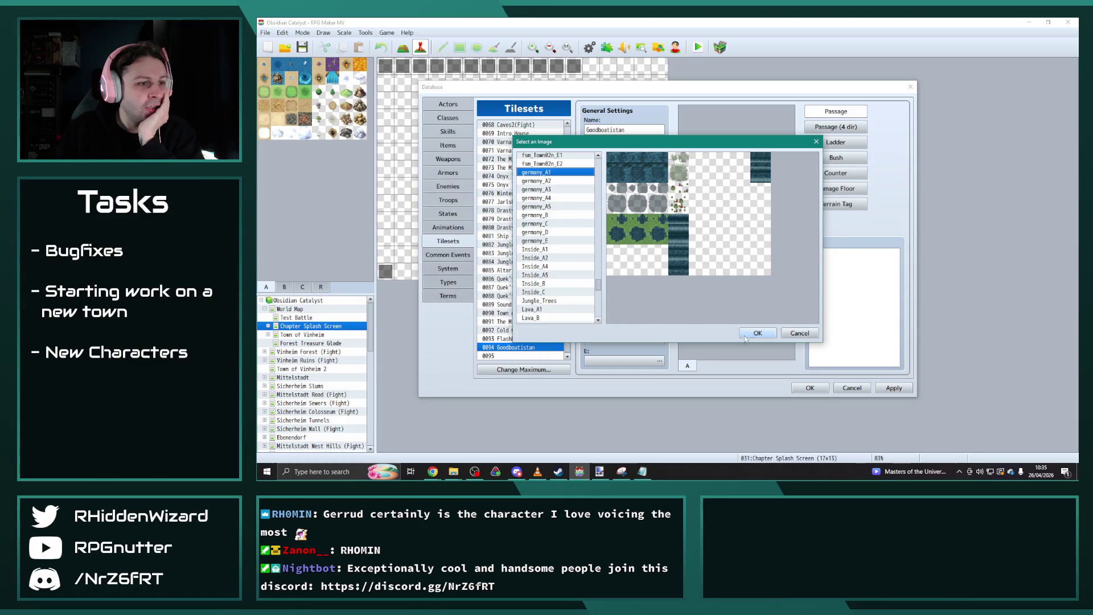
click(754, 336)
click(621, 212)
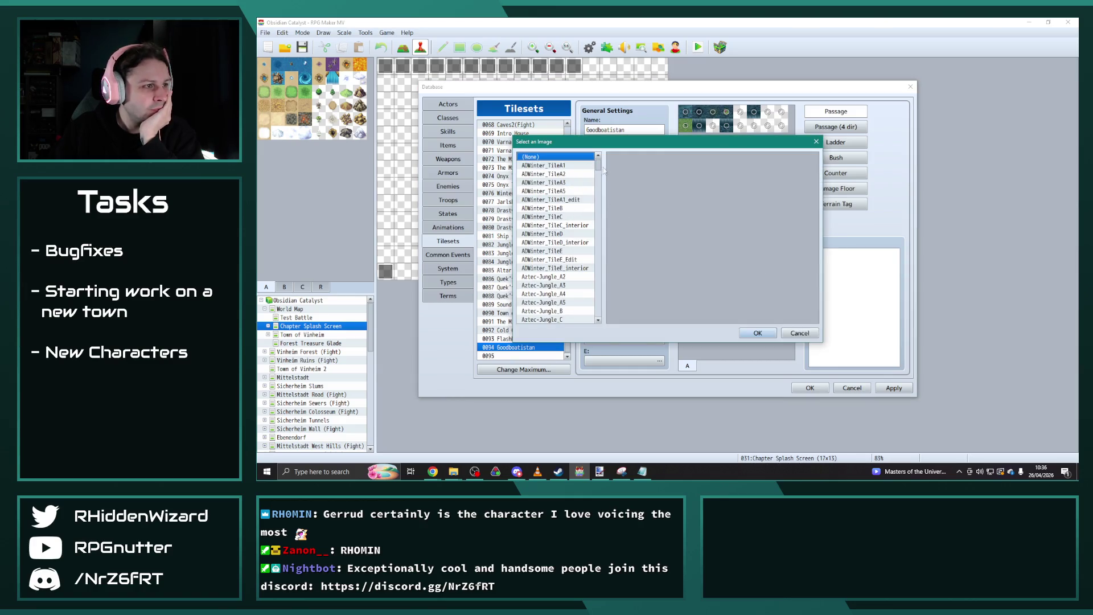
key(g)
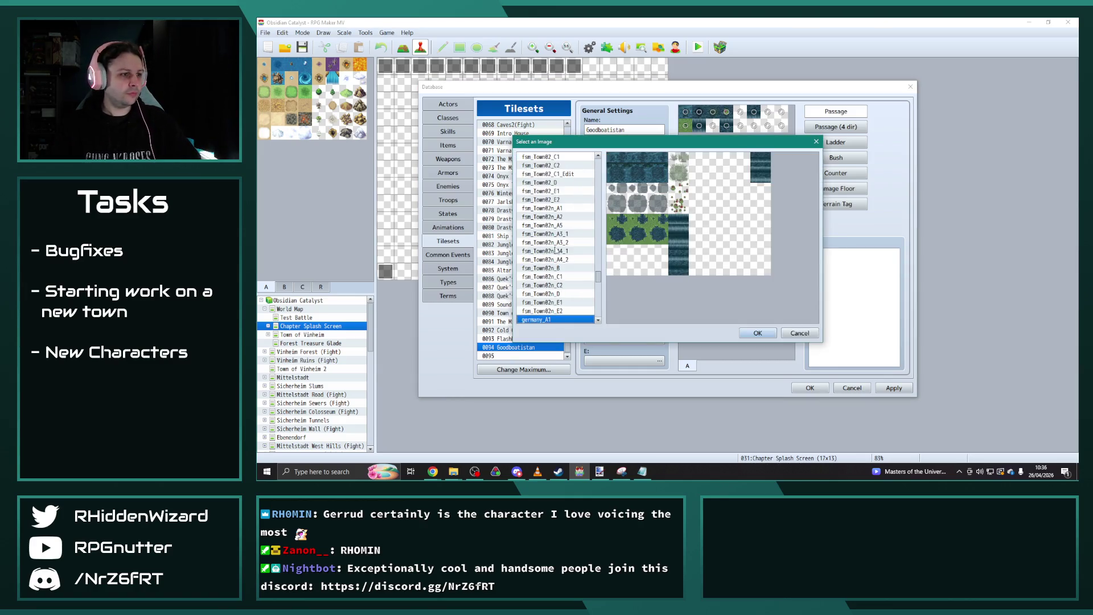
scroll(550, 284, down, 2)
click(554, 301)
double_click(556, 306)
Assign germany_A3, germany_A4 and germany_A5 to the A3, A4 and A5 slots.
click(603, 233)
key(g)
scroll(564, 307, down, 2)
click(564, 302)
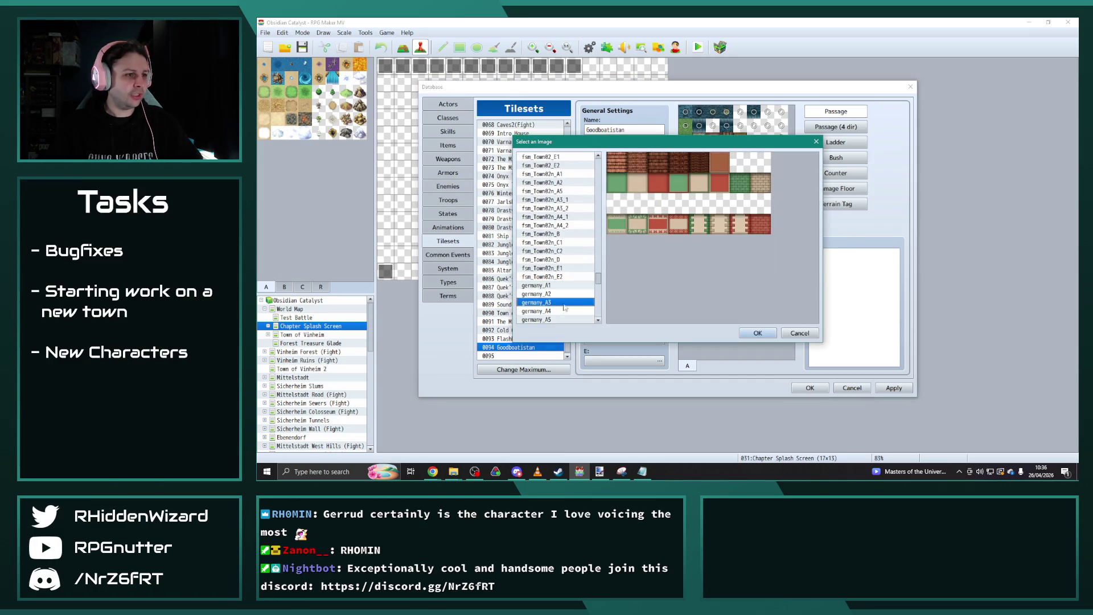
click(758, 333)
click(609, 256)
scroll(582, 266, down, 2)
click(560, 310)
double_click(559, 311)
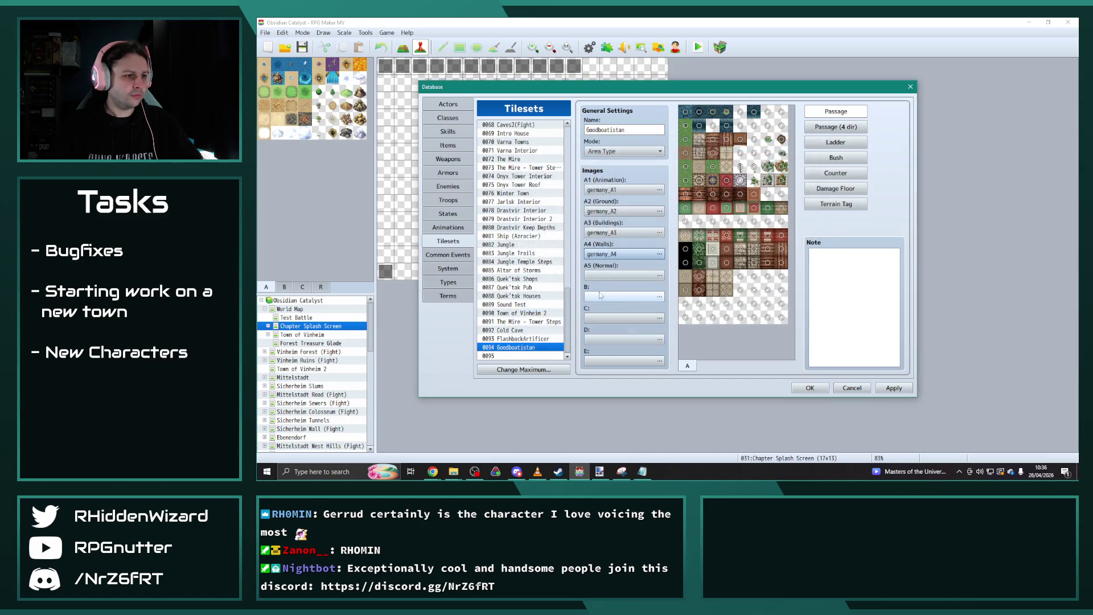
click(600, 275)
key(g)
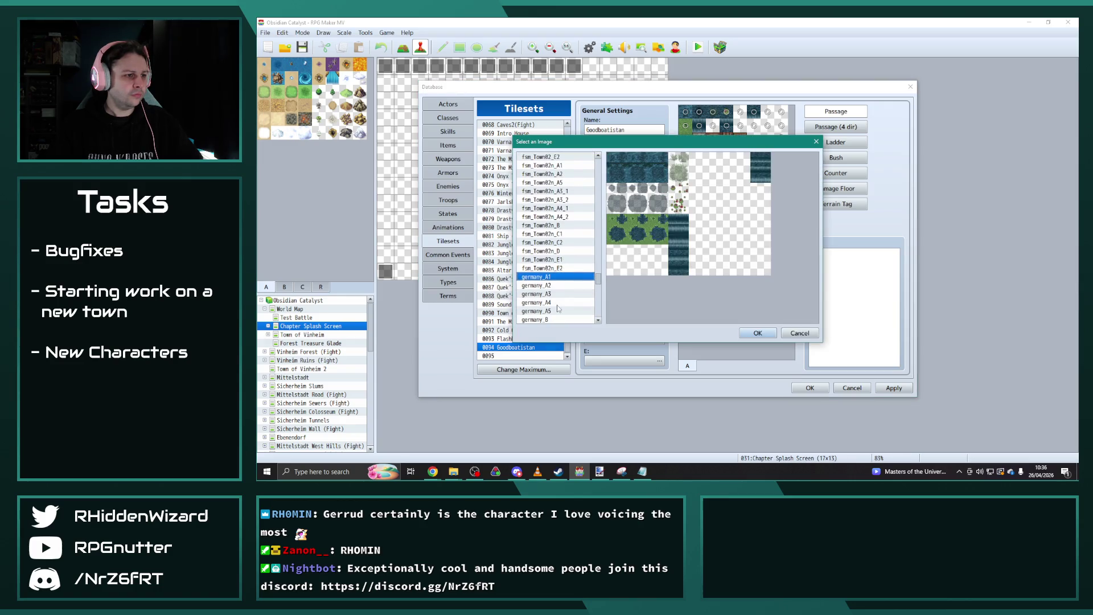
click(555, 311)
double_click(556, 313)
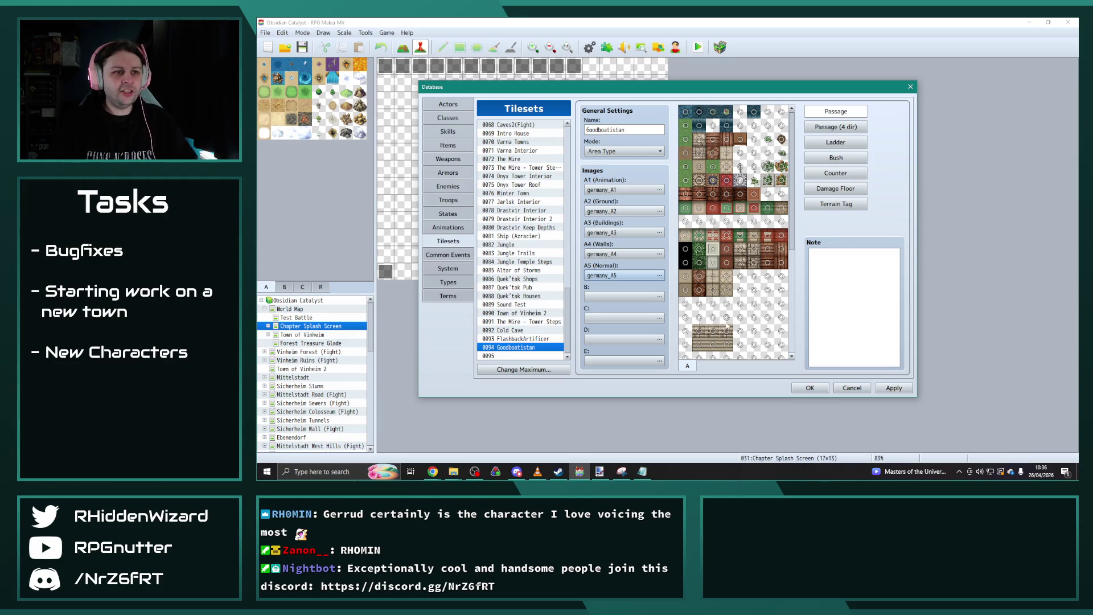
Assign germany_B and germany_C to the B and C image slots.
click(639, 296)
scroll(557, 267, down, 3)
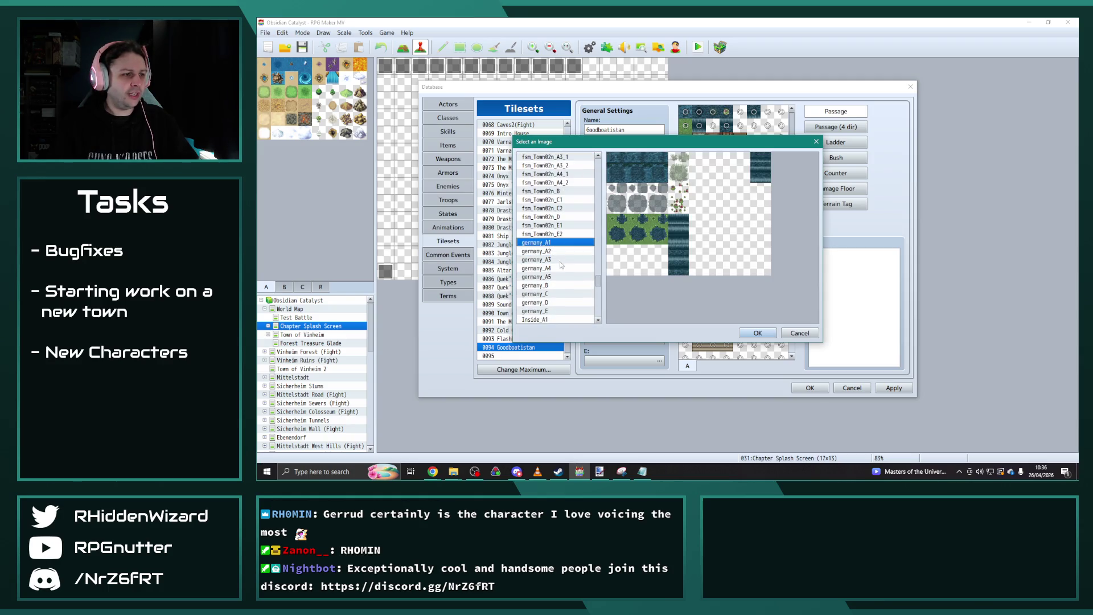
click(549, 285)
click(766, 331)
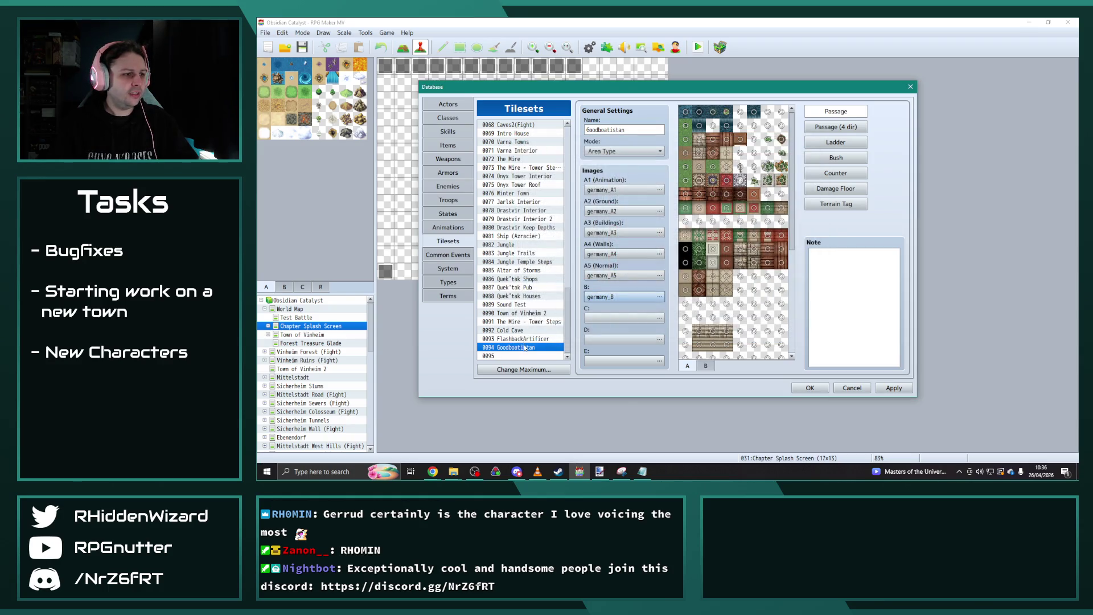
click(620, 298)
key(g)
scroll(556, 302, down, 3)
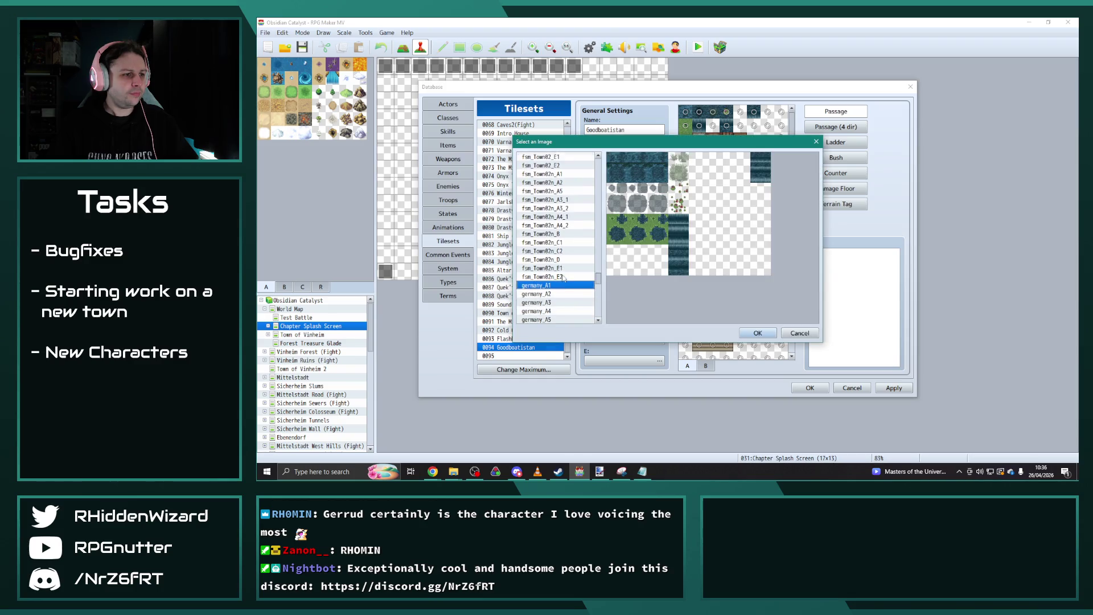
click(556, 303)
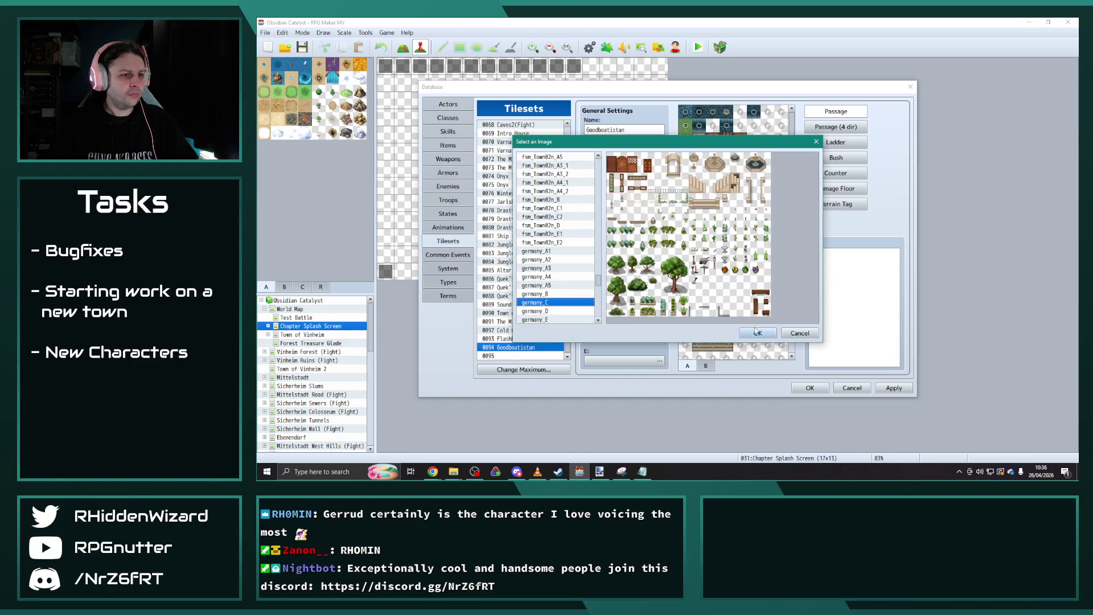
click(757, 331)
Assign germany_D and germany_E to the D and E image slots.
click(593, 339)
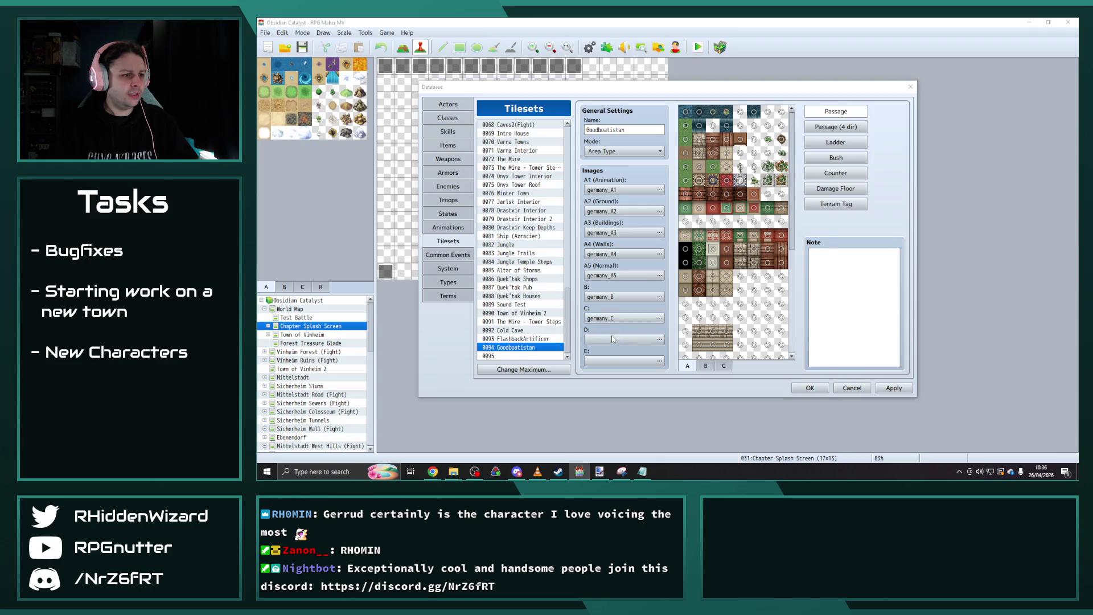
scroll(552, 272, down, 4)
click(552, 260)
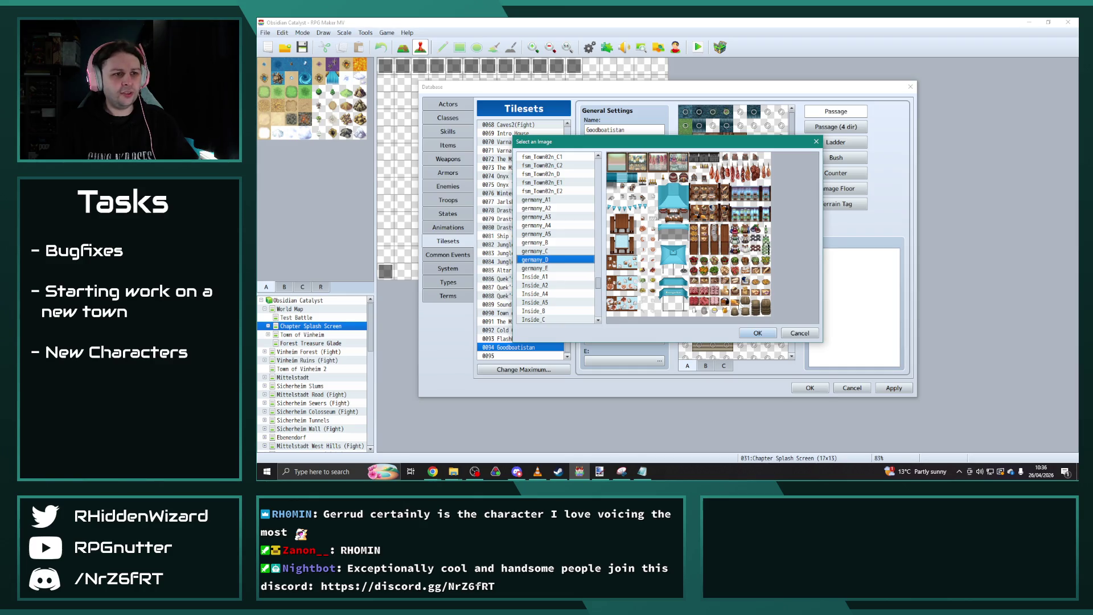
click(757, 334)
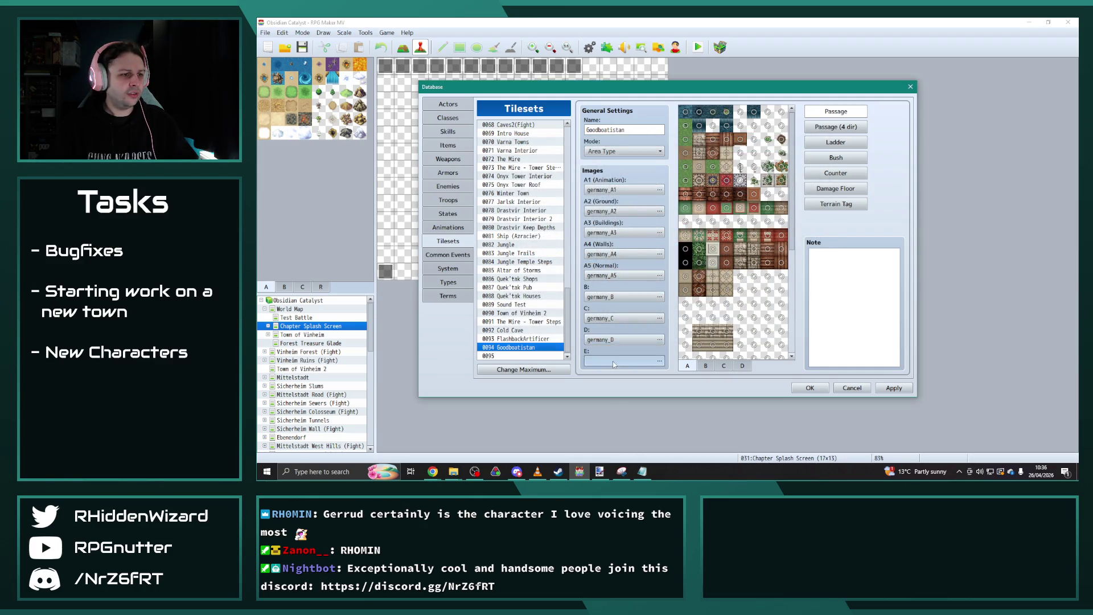
click(613, 361)
scroll(556, 256, down, 5)
click(551, 294)
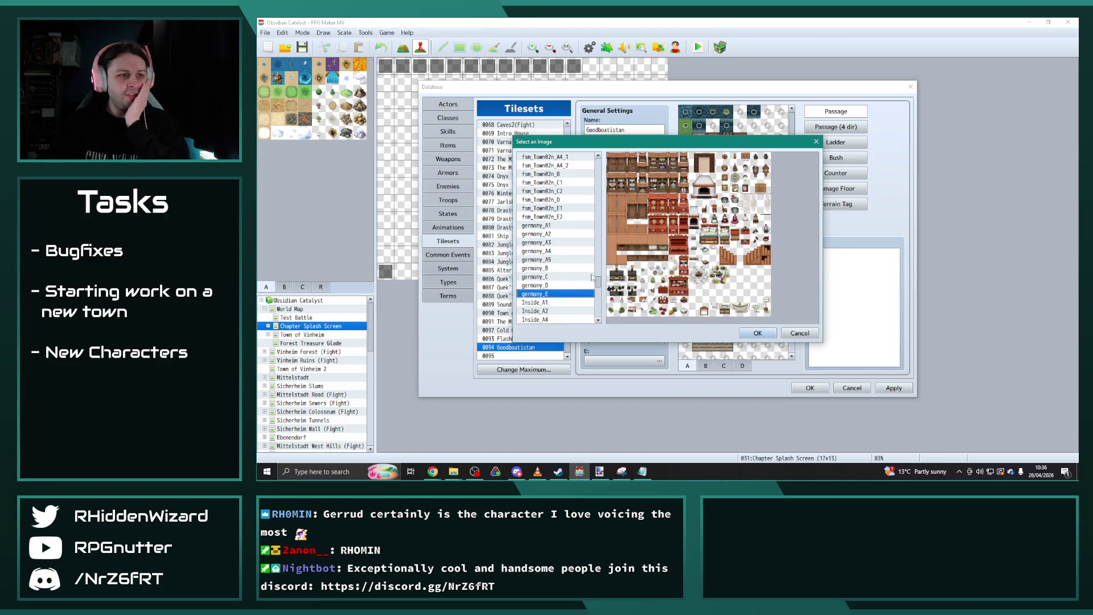
click(758, 333)
scroll(757, 331, down, 2)
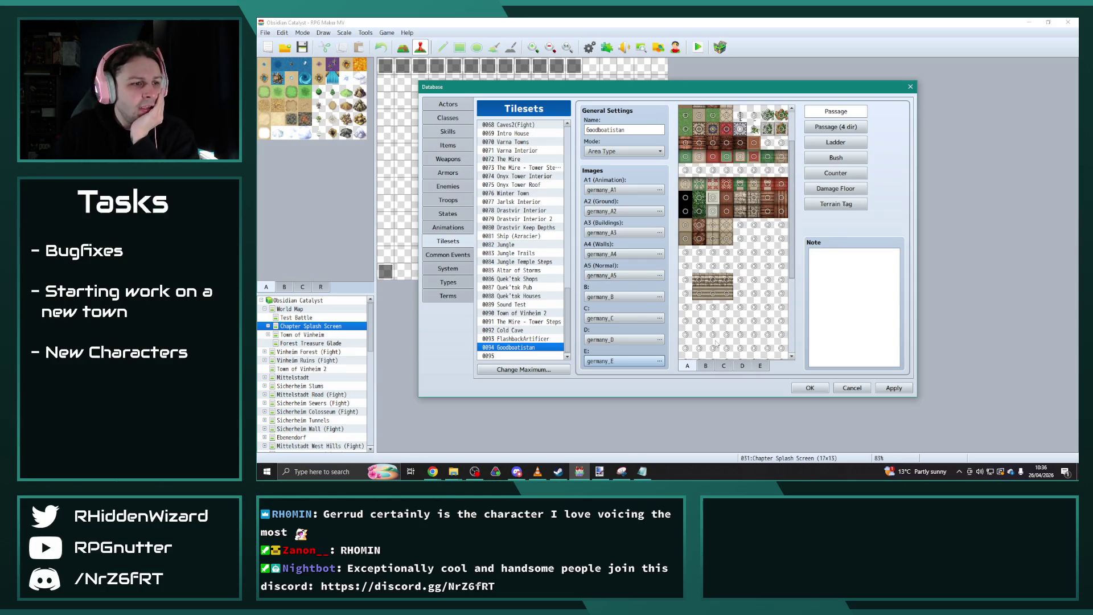
click(707, 367)
scroll(769, 330, down, 1)
scroll(738, 345, down, 3)
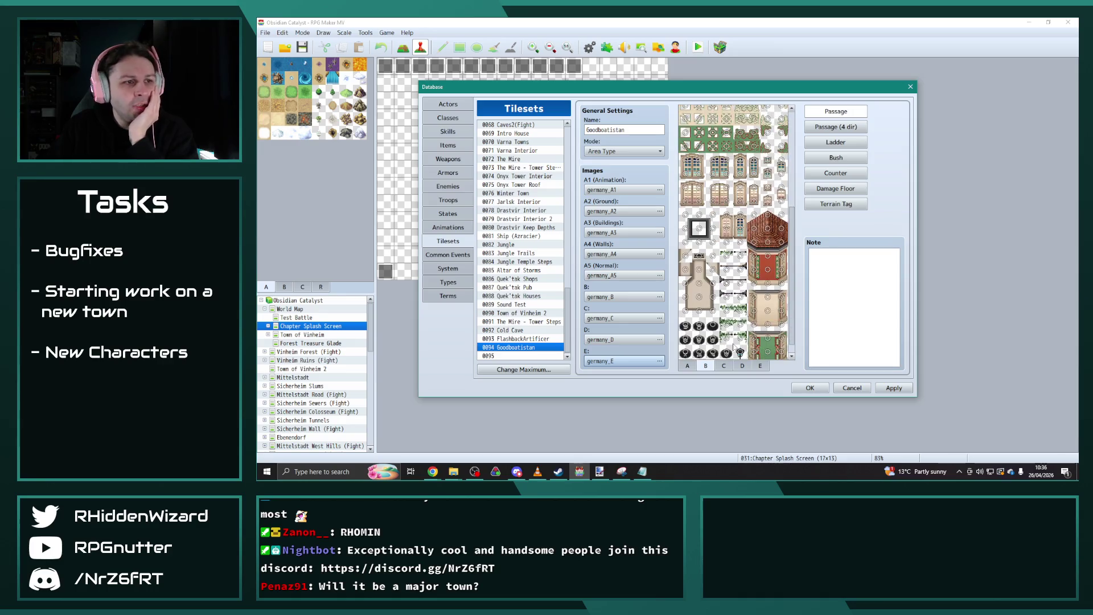
click(724, 366)
scroll(757, 311, down, 10)
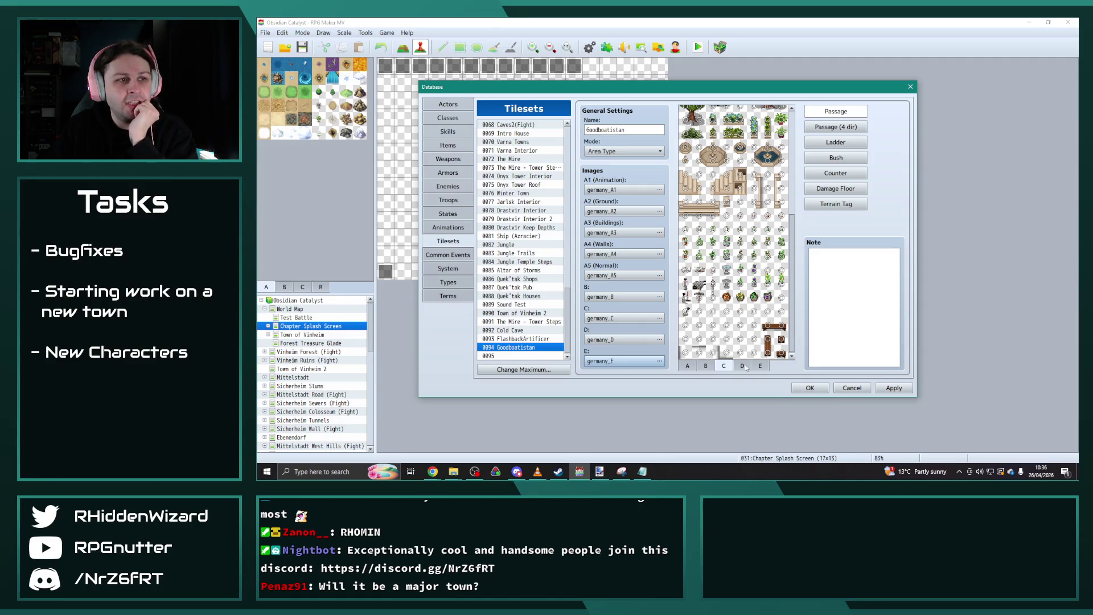
scroll(758, 284, up, 10)
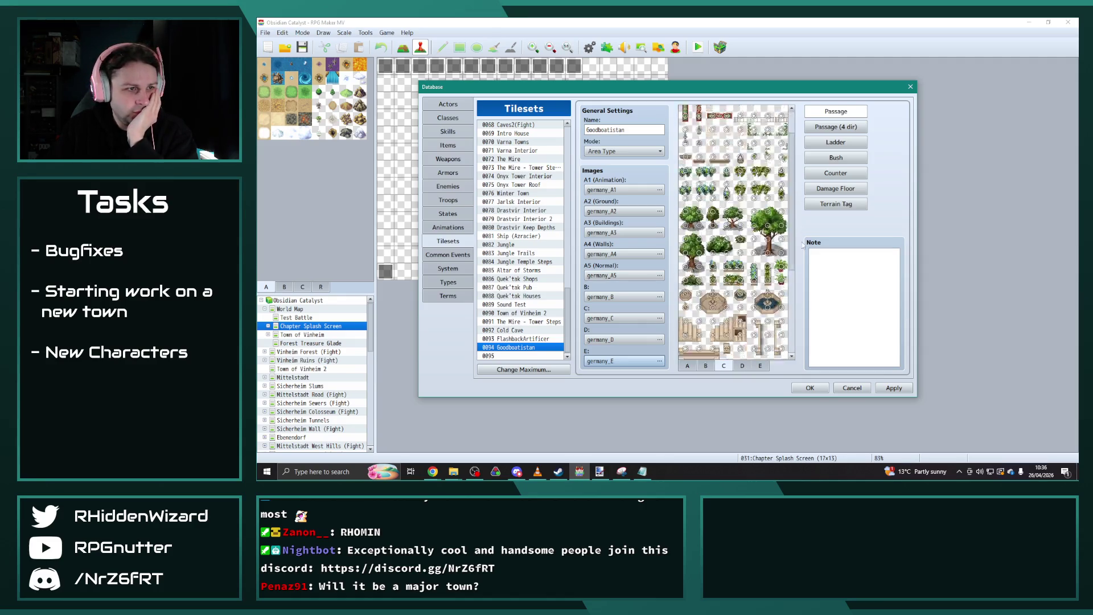
click(748, 366)
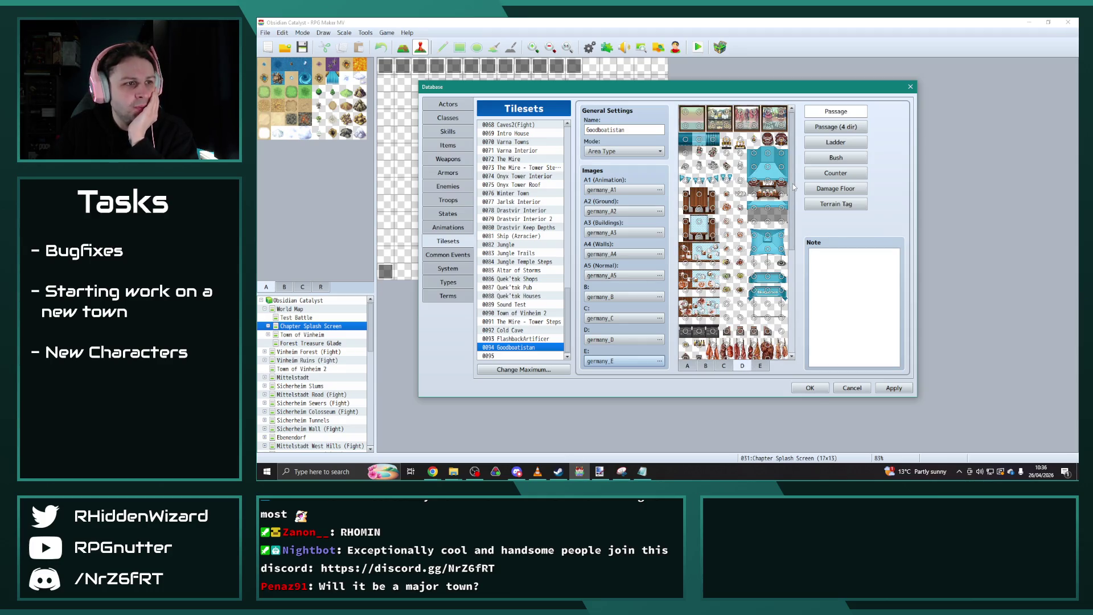
drag(794, 187, 799, 312)
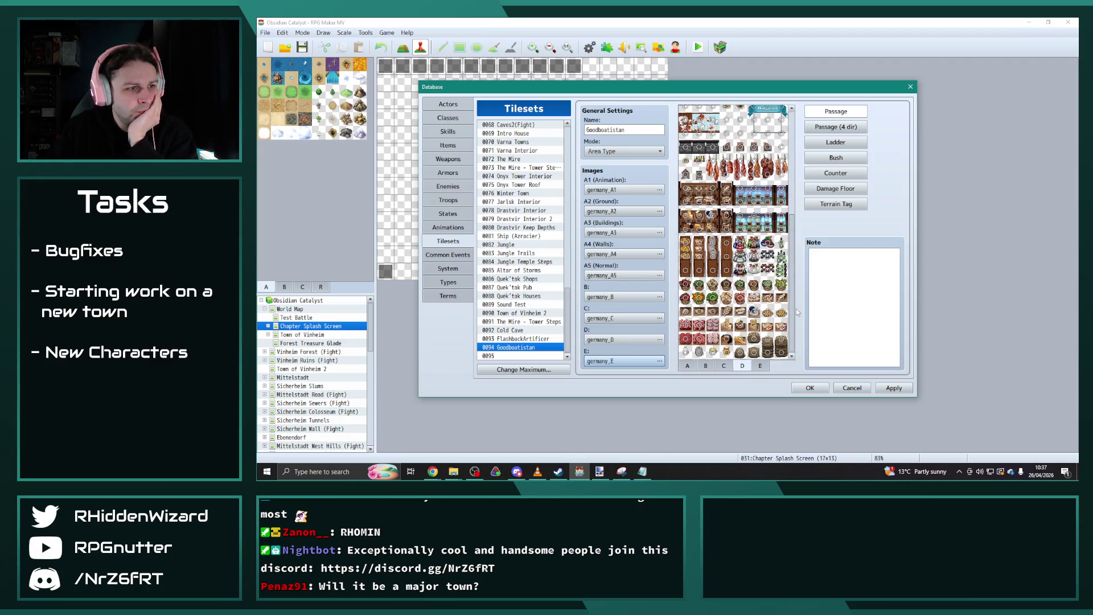
click(760, 366)
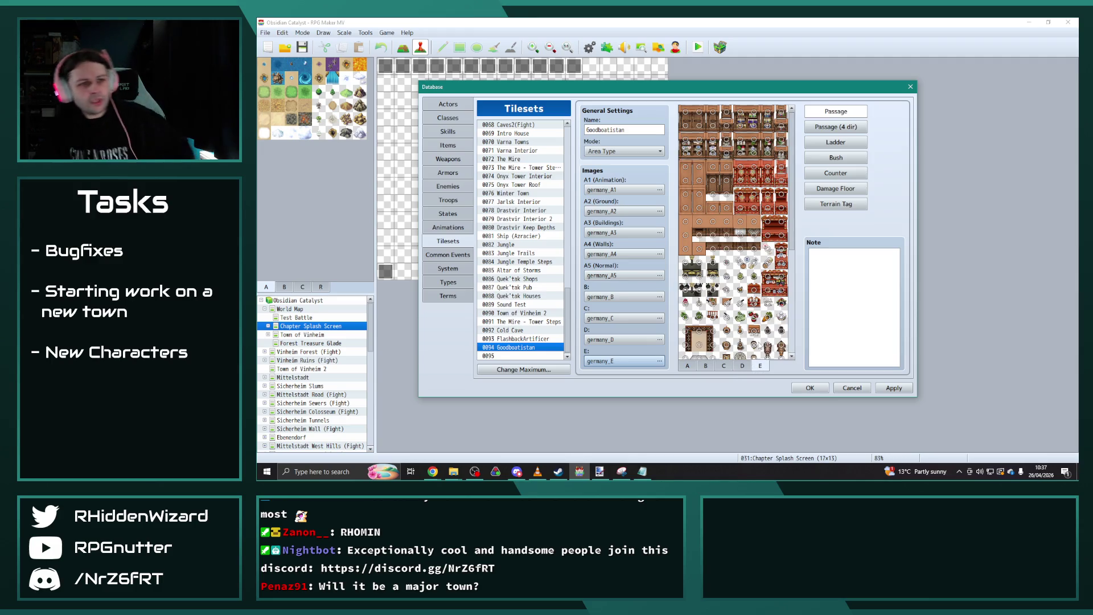
scroll(759, 344, down, 3)
scroll(727, 300, down, 3)
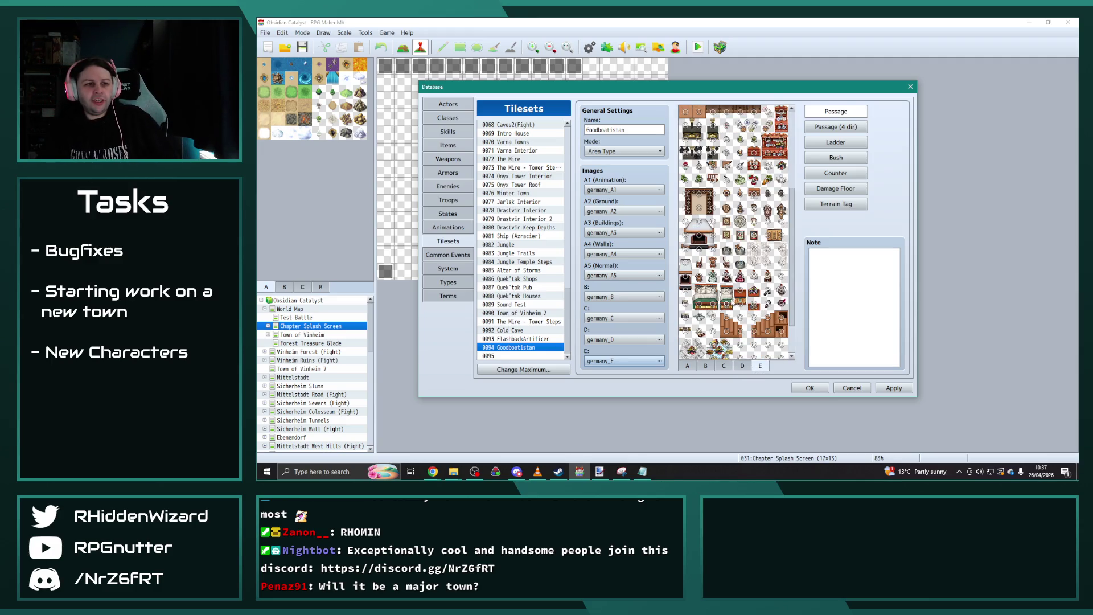
click(706, 367)
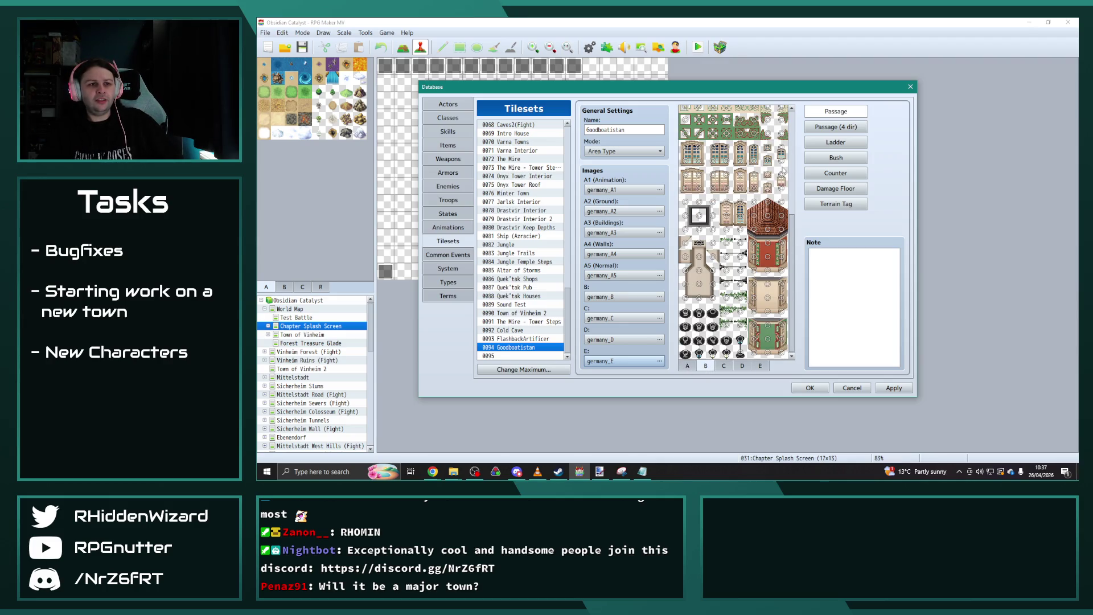
drag(790, 225, 814, 111)
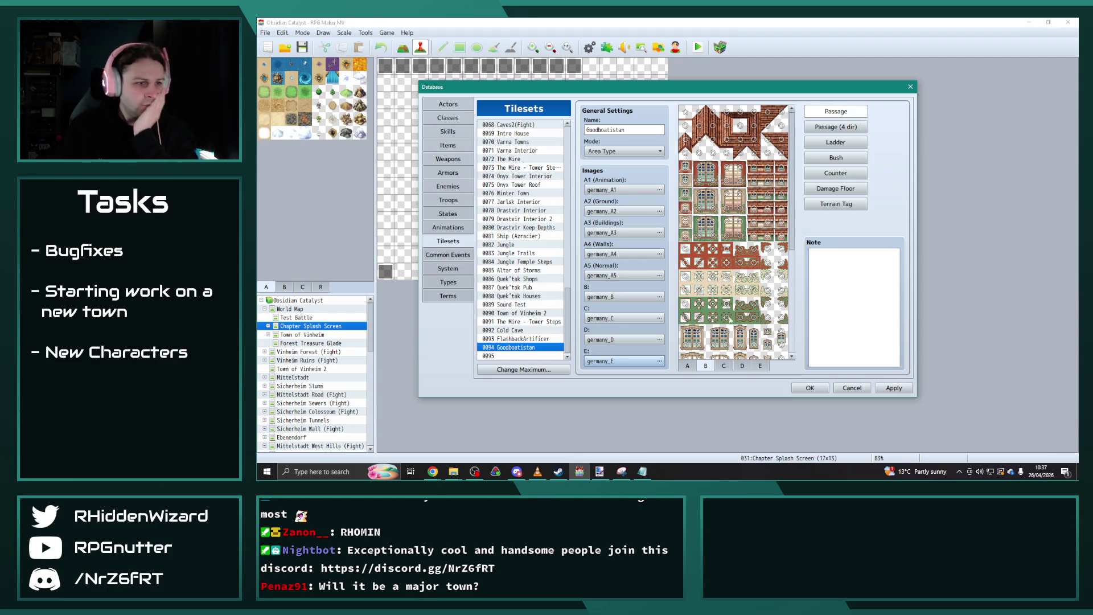
click(687, 368)
scroll(740, 196, up, 2)
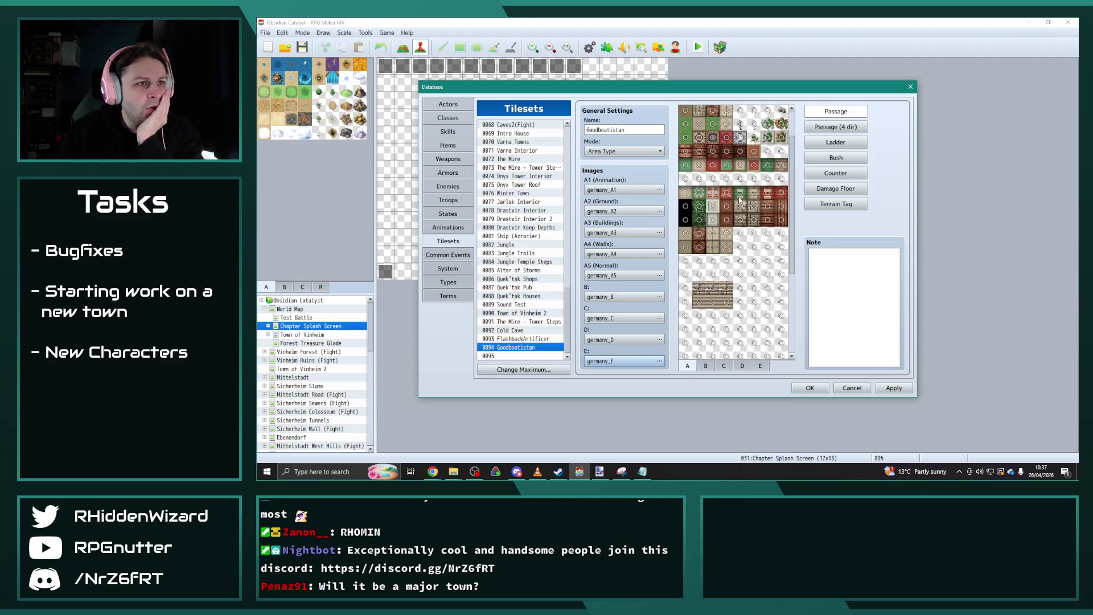
drag(685, 113, 718, 113)
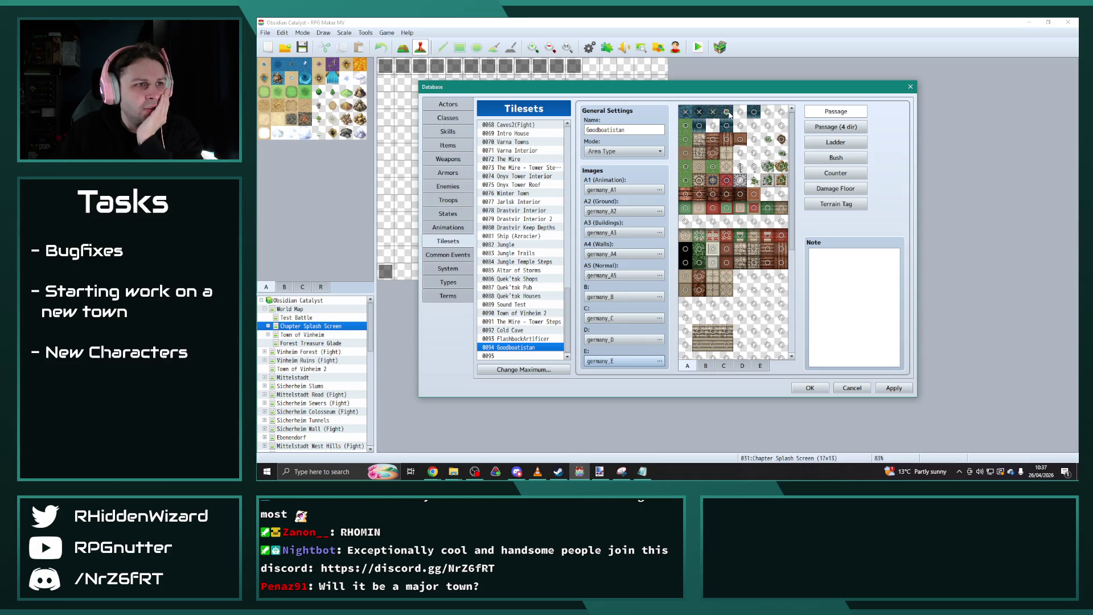
click(755, 113)
click(699, 126)
click(727, 127)
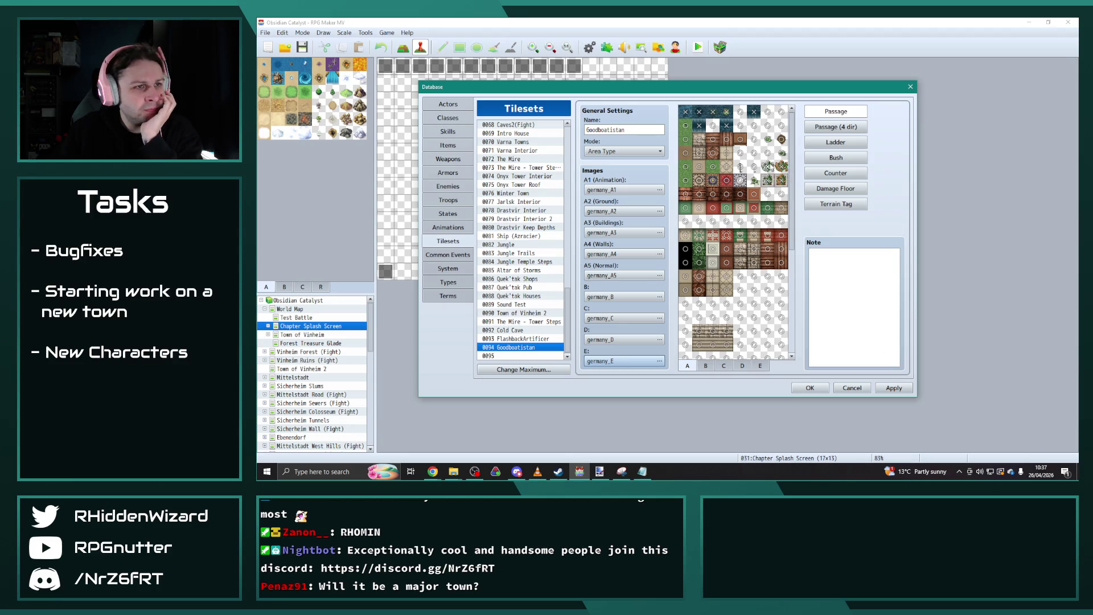
mouse_move(700, 207)
mouse_down()
mouse_move(687, 199)
mouse_move(703, 195)
mouse_move(715, 211)
mouse_up()
click(740, 208)
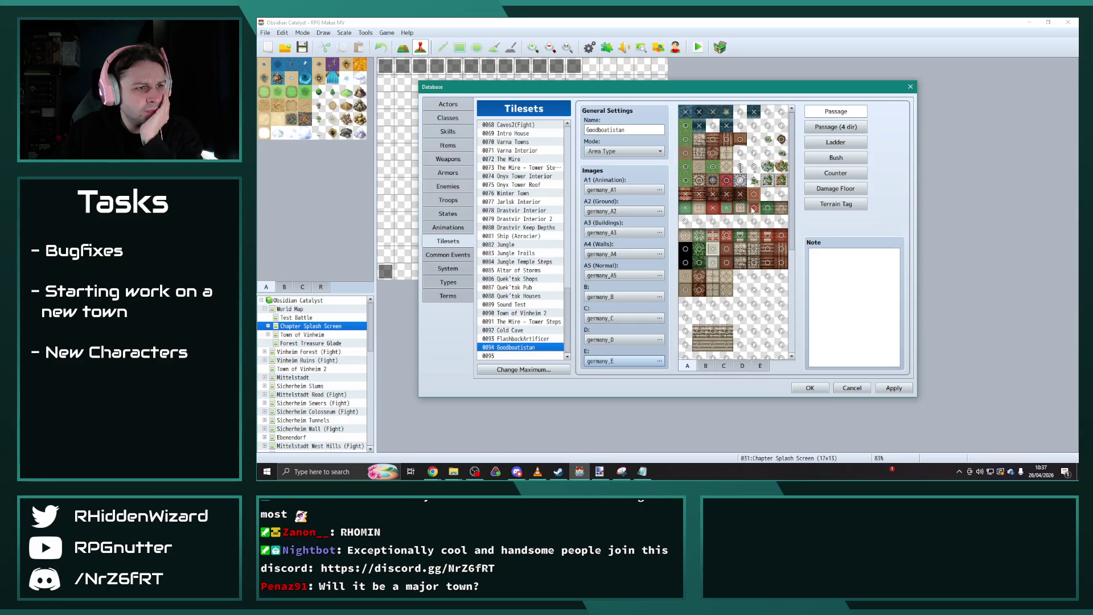
scroll(773, 216, down, 1)
click(701, 244)
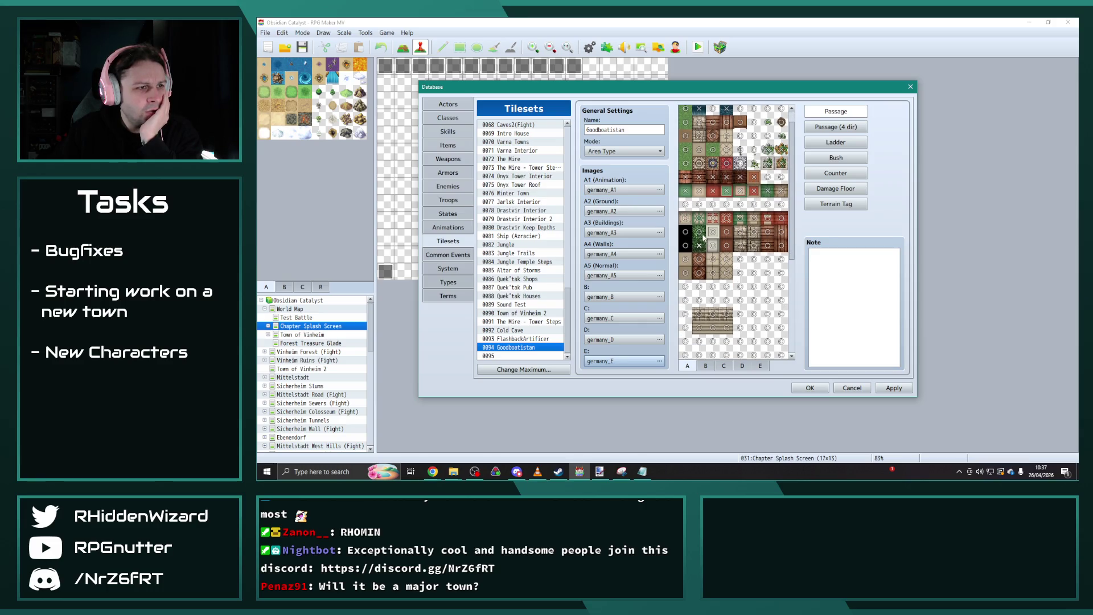
mouse_move(715, 239)
mouse_down()
mouse_move(757, 249)
mouse_move(783, 235)
mouse_move(768, 221)
mouse_move(709, 221)
mouse_up()
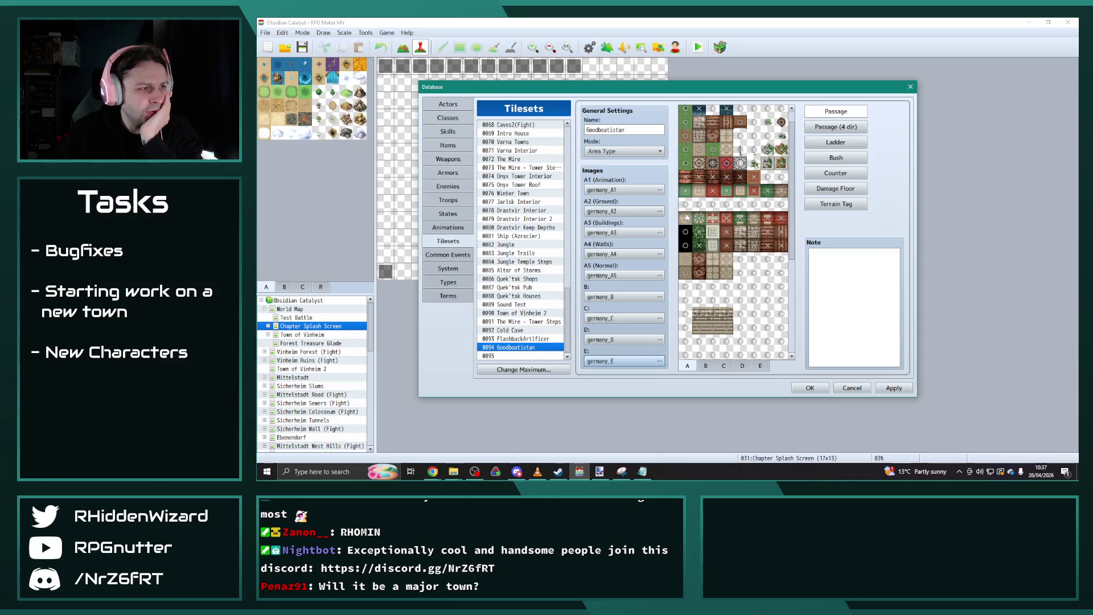
scroll(734, 269, down, 1)
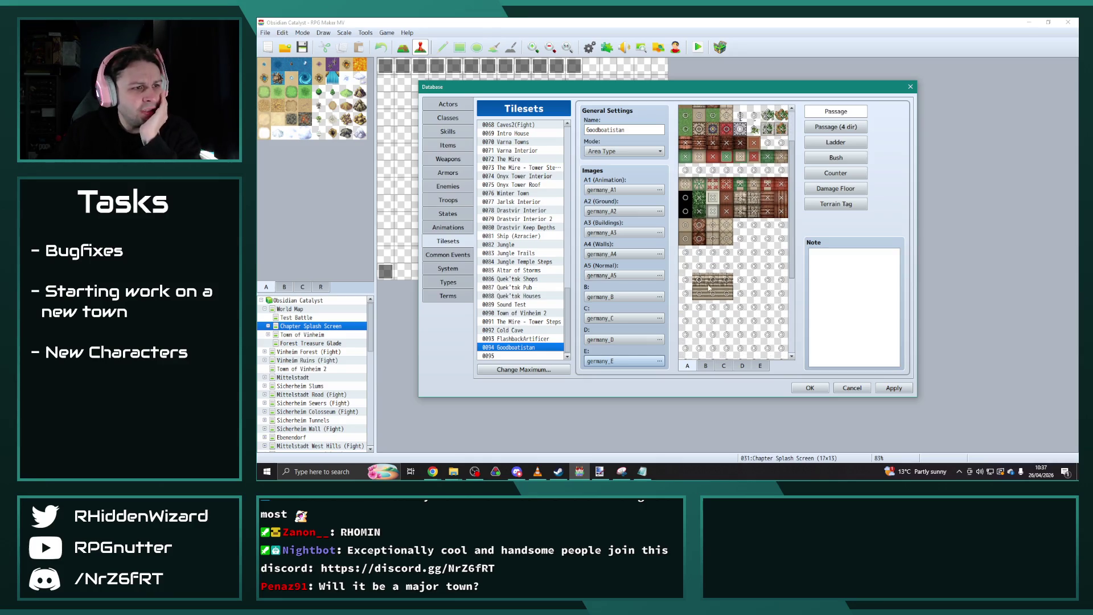
click(707, 365)
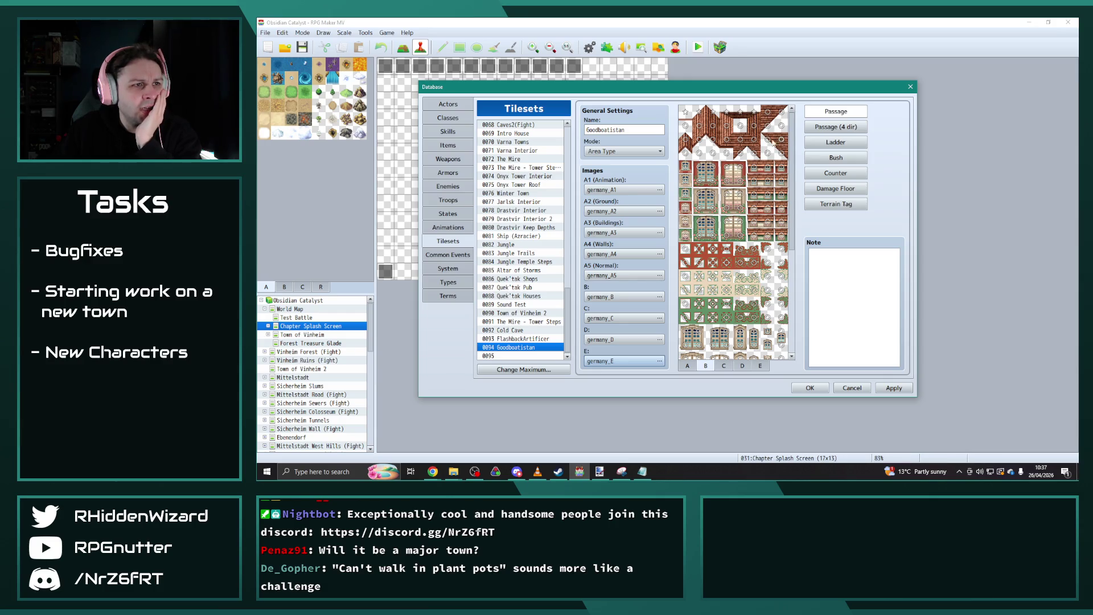
Set passage to X on the top roof rows and one extra roof tile of page B.
mouse_move(731, 128)
mouse_down()
mouse_move(729, 142)
mouse_move(755, 141)
mouse_move(704, 131)
mouse_up()
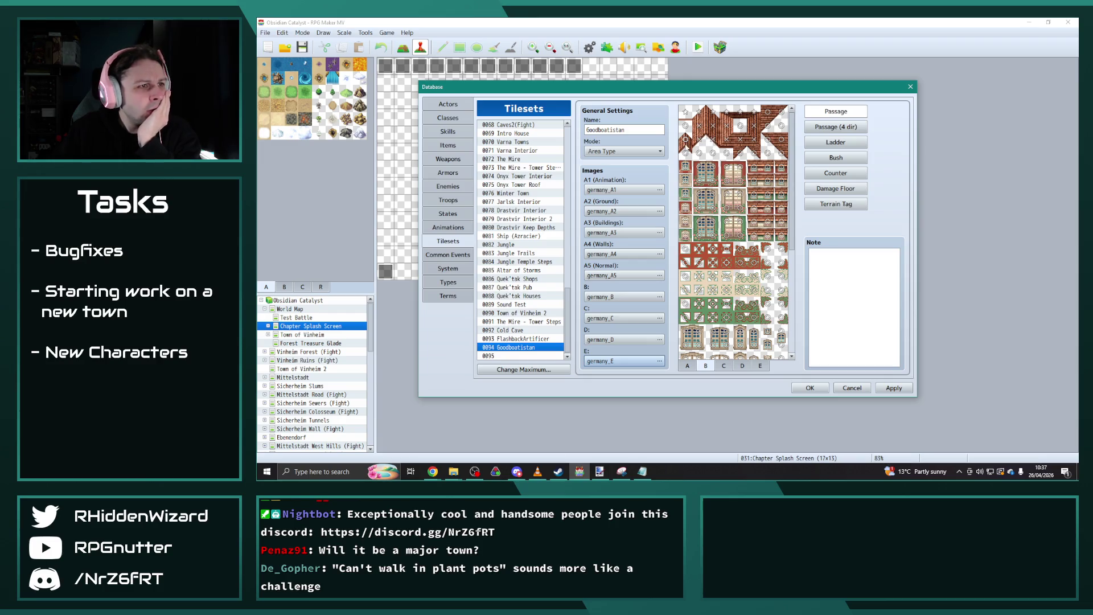
click(687, 154)
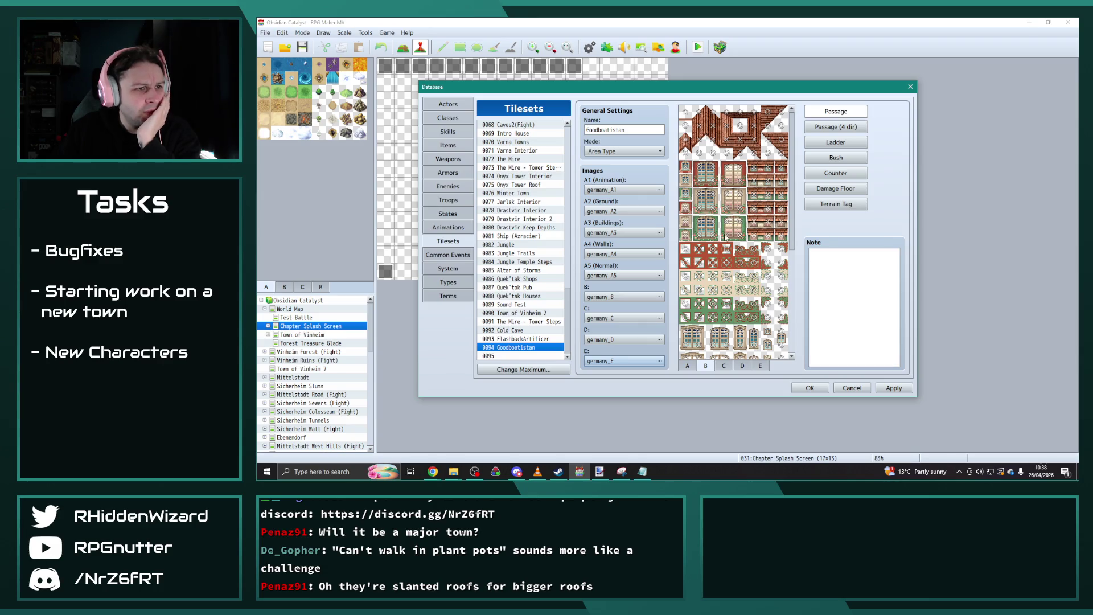
scroll(722, 194, down, 2)
scroll(722, 194, down, 1)
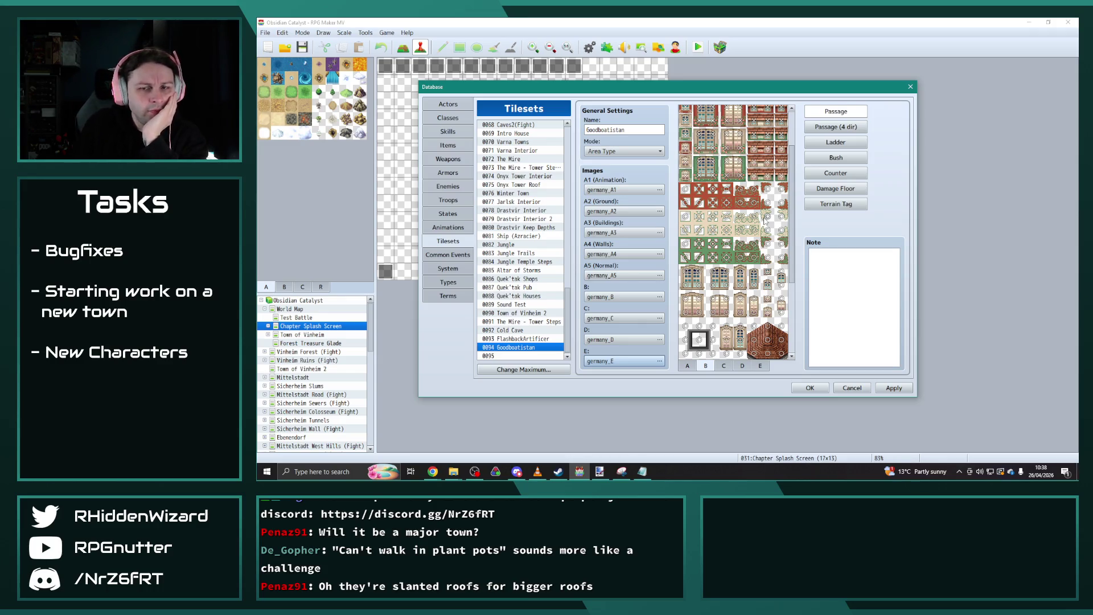
scroll(765, 220, up, 3)
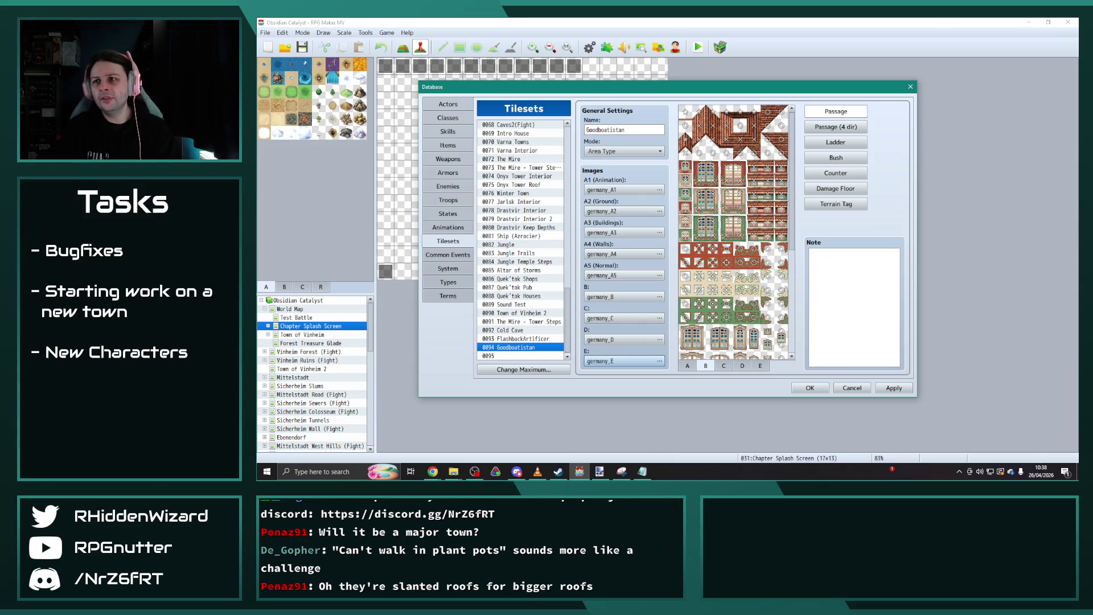
key(alt+Tab)
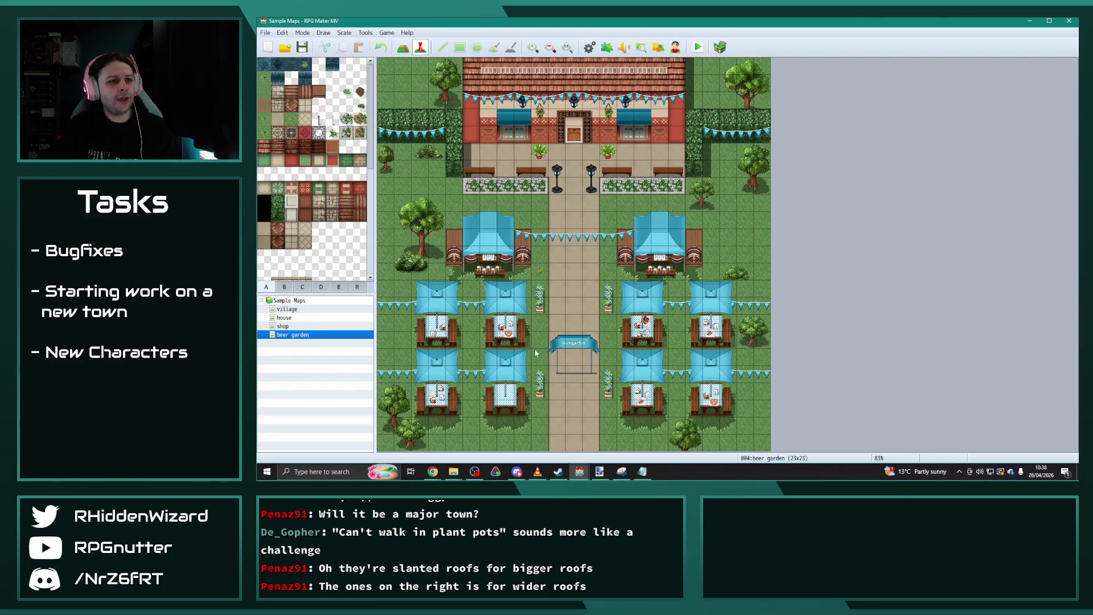
Preview the Sample Maps shop, house interior and village maps, then open that project's Database.
click(302, 327)
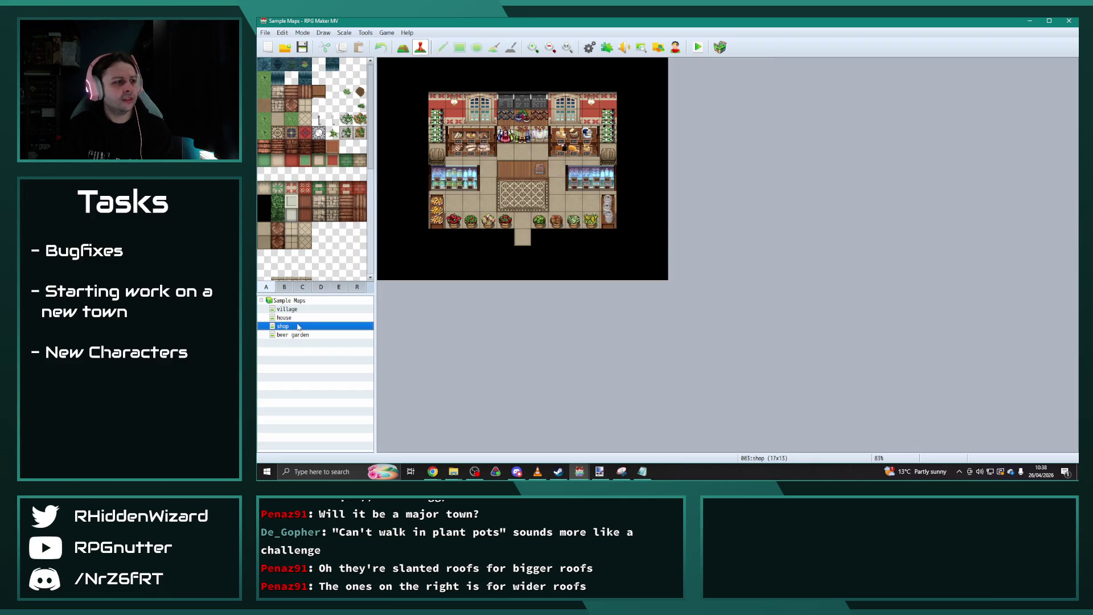
click(291, 319)
click(291, 309)
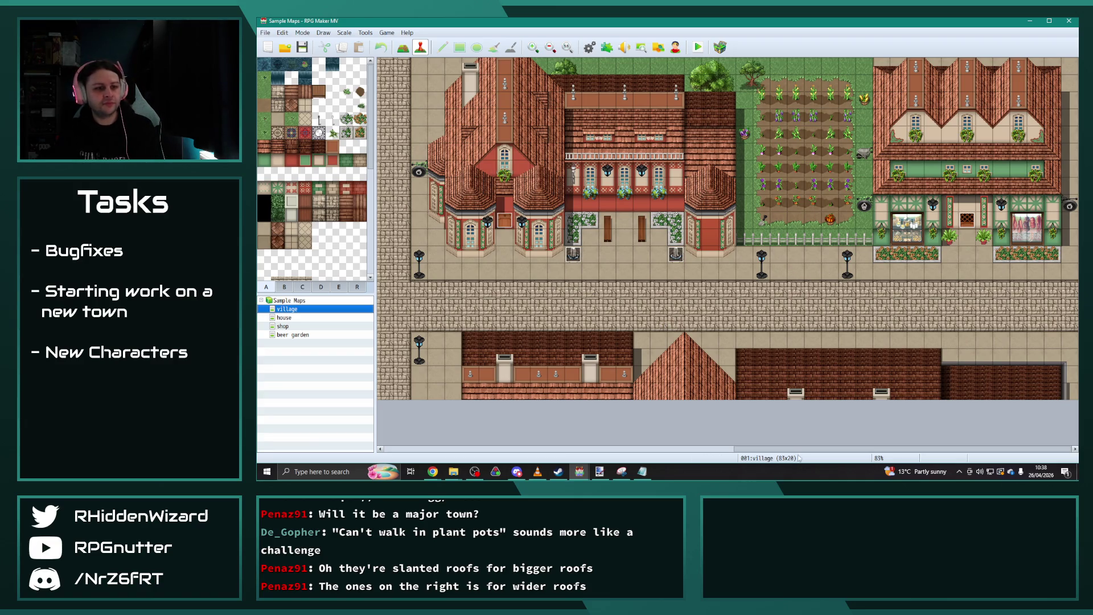
drag(803, 449, 447, 433)
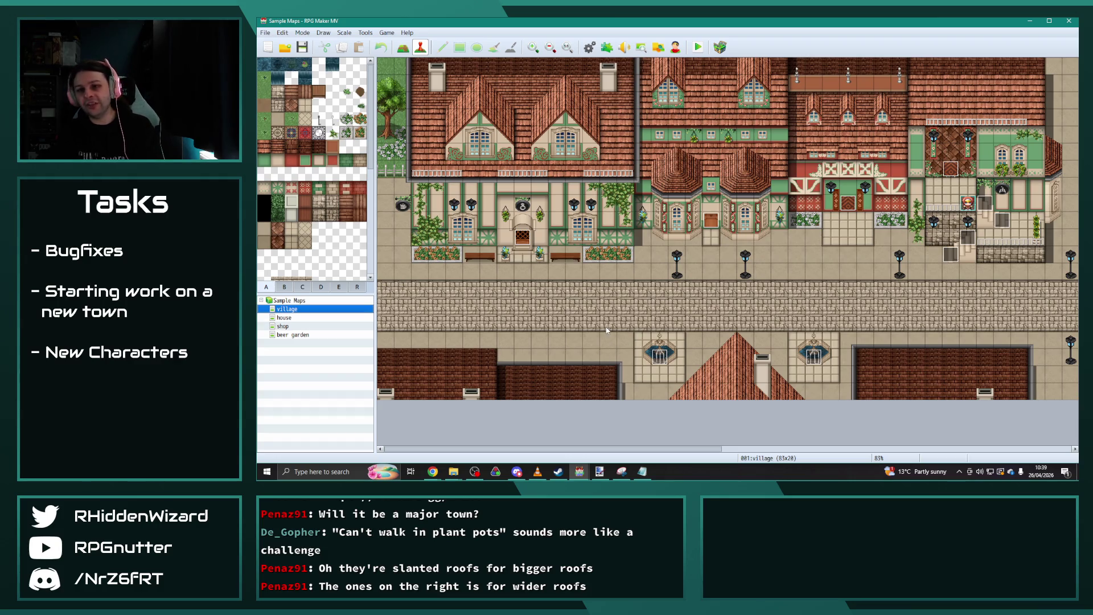
drag(675, 450, 938, 444)
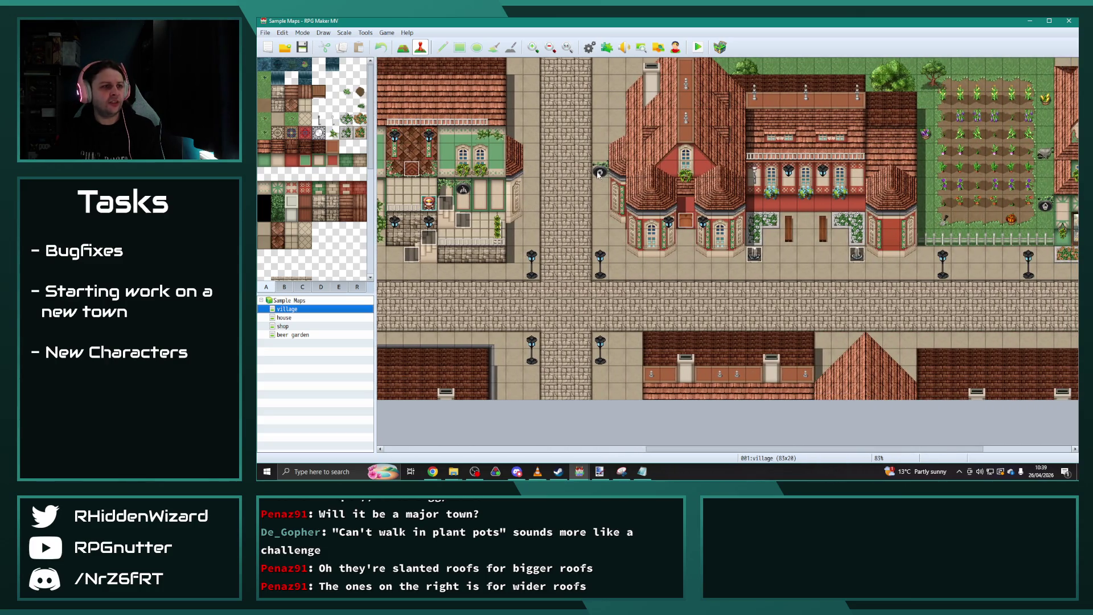
drag(756, 450, 890, 443)
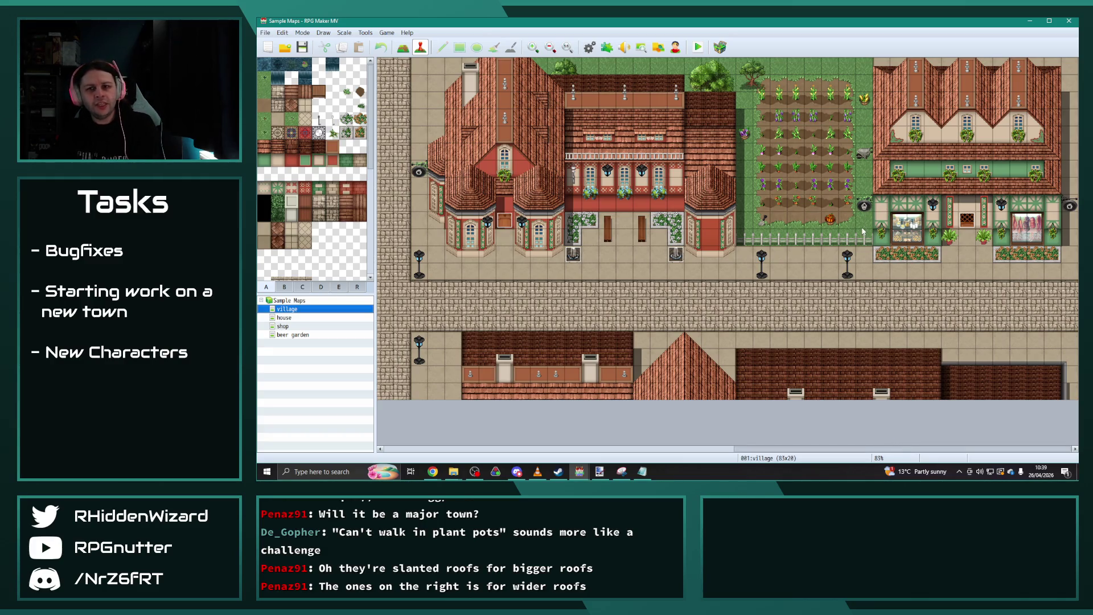
click(1049, 21)
click(296, 317)
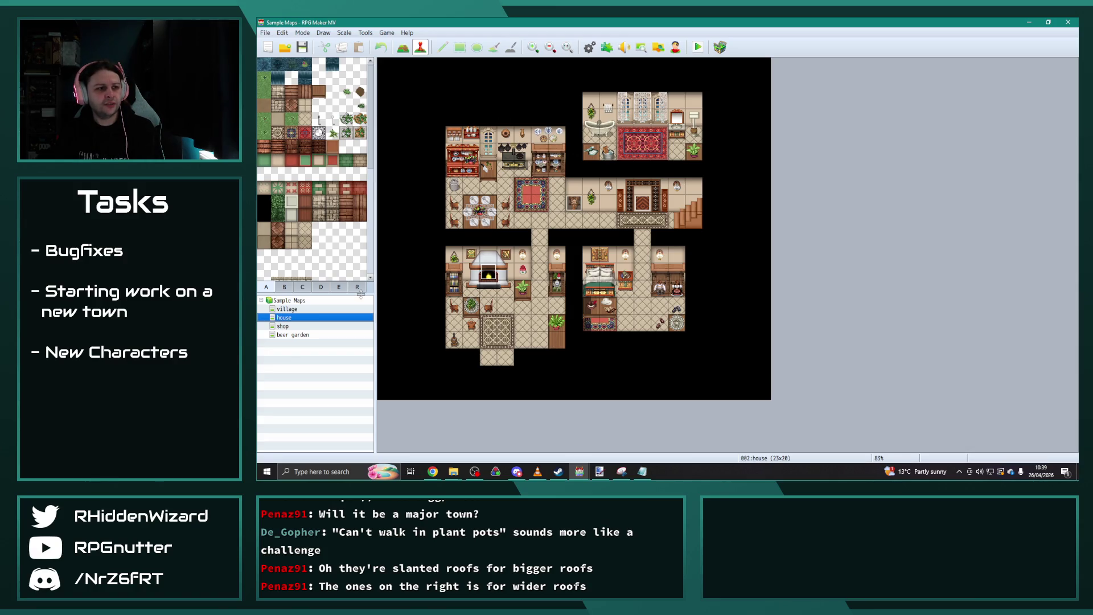
click(289, 328)
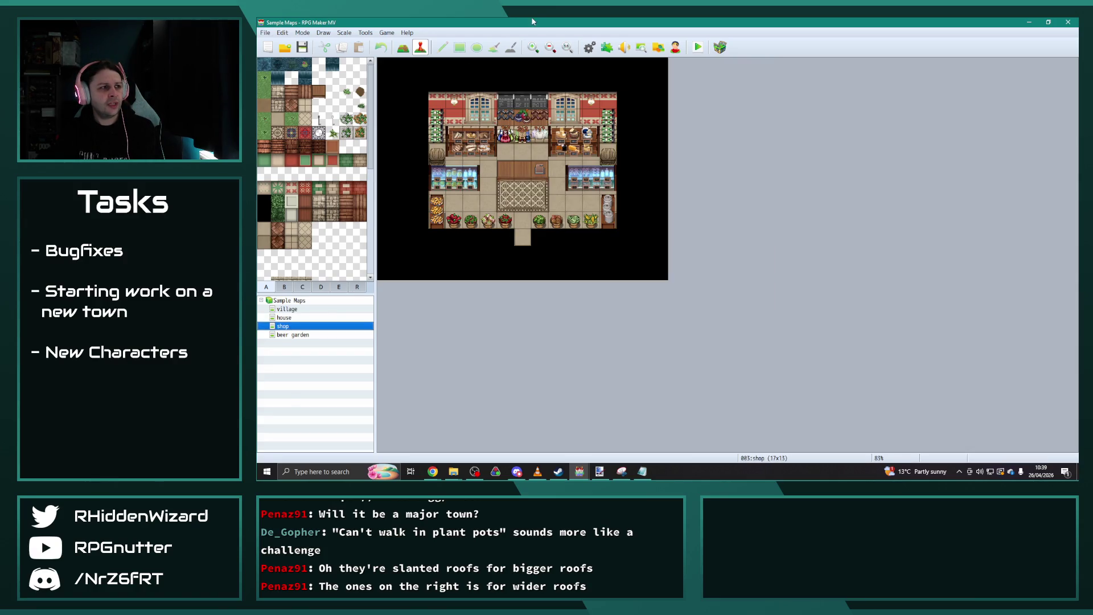
click(589, 46)
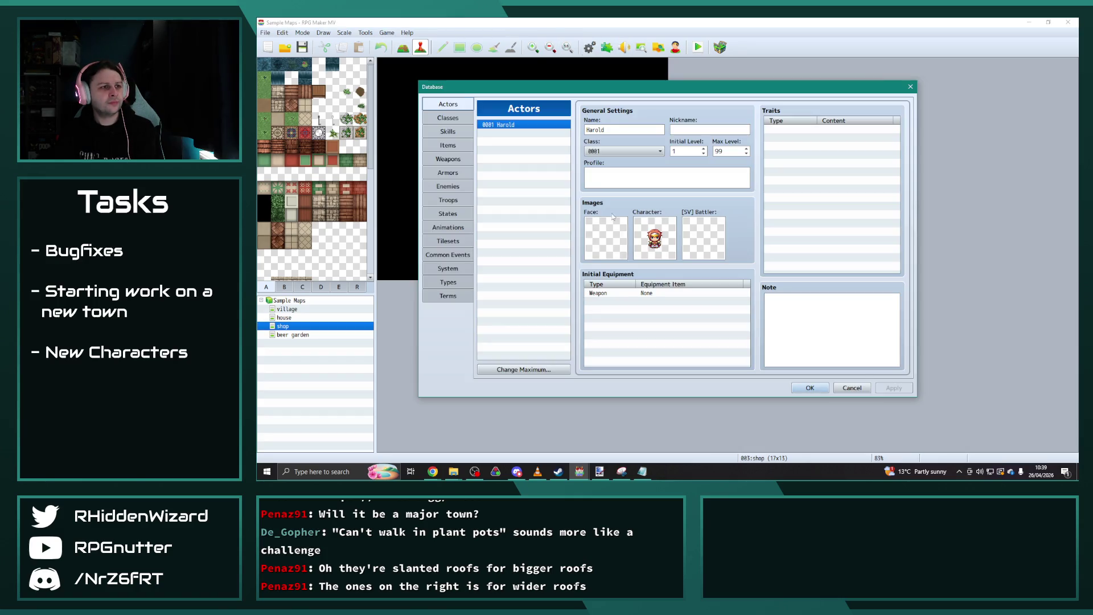
Show the Germany tileset in Sample Maps and review its B, C, D and E tile pages.
click(448, 240)
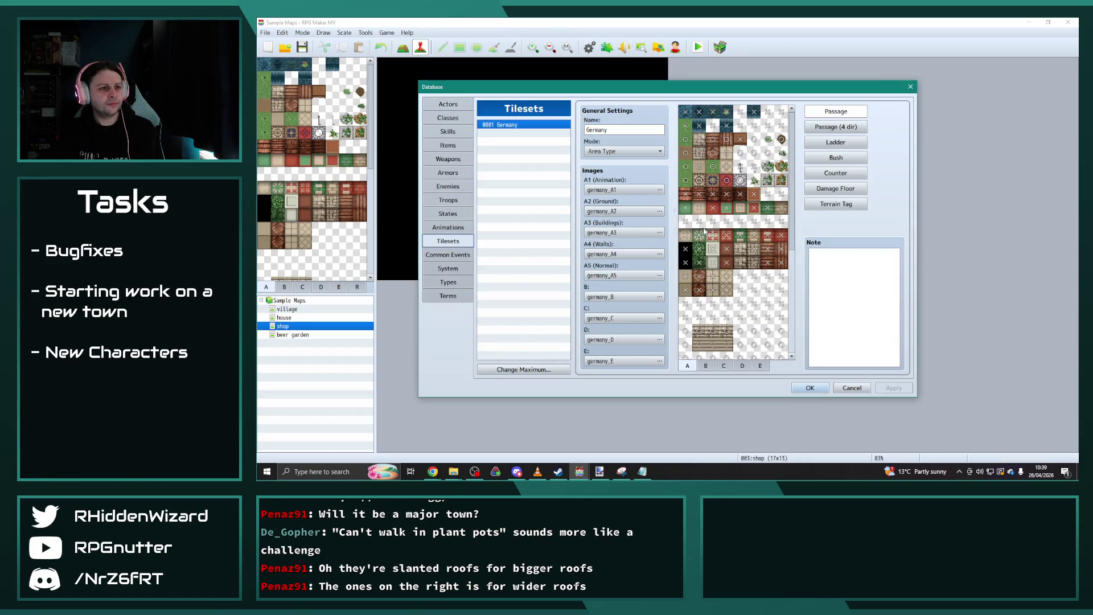
click(706, 367)
click(724, 366)
click(742, 366)
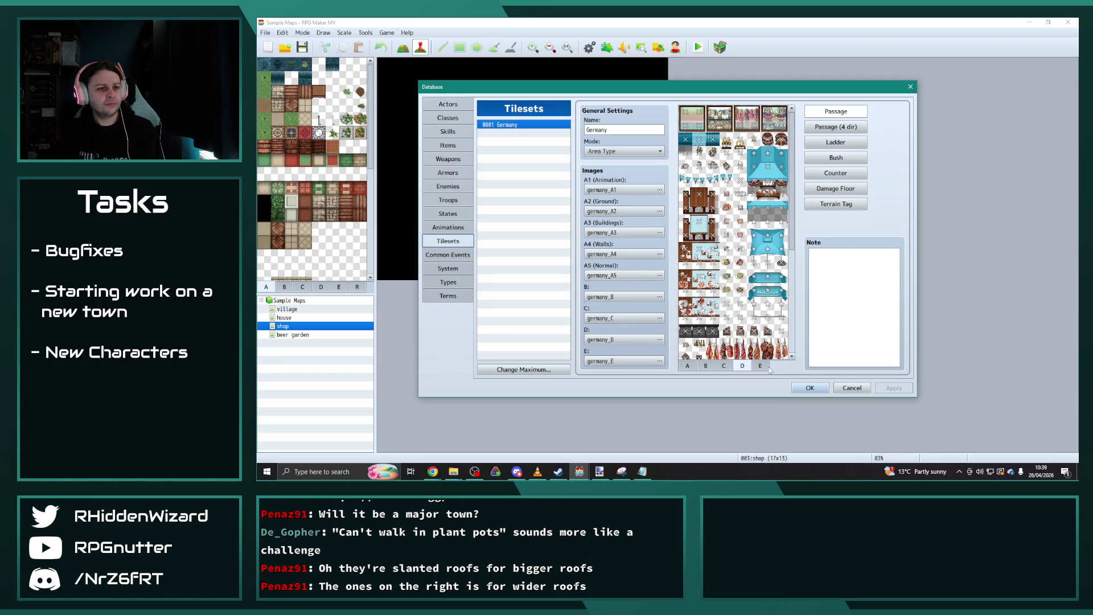
click(761, 366)
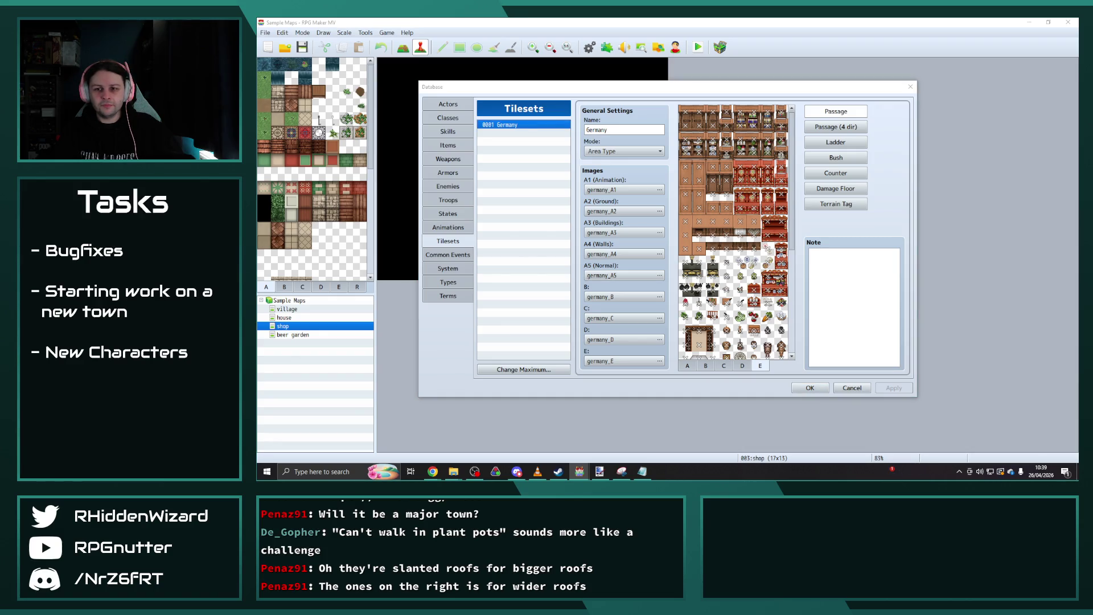
Paste the copied Germany tileset into Obsidian Catalyst's empty slot 0095.
key(alt+Tab)
click(523, 356)
key(ctrl+v)
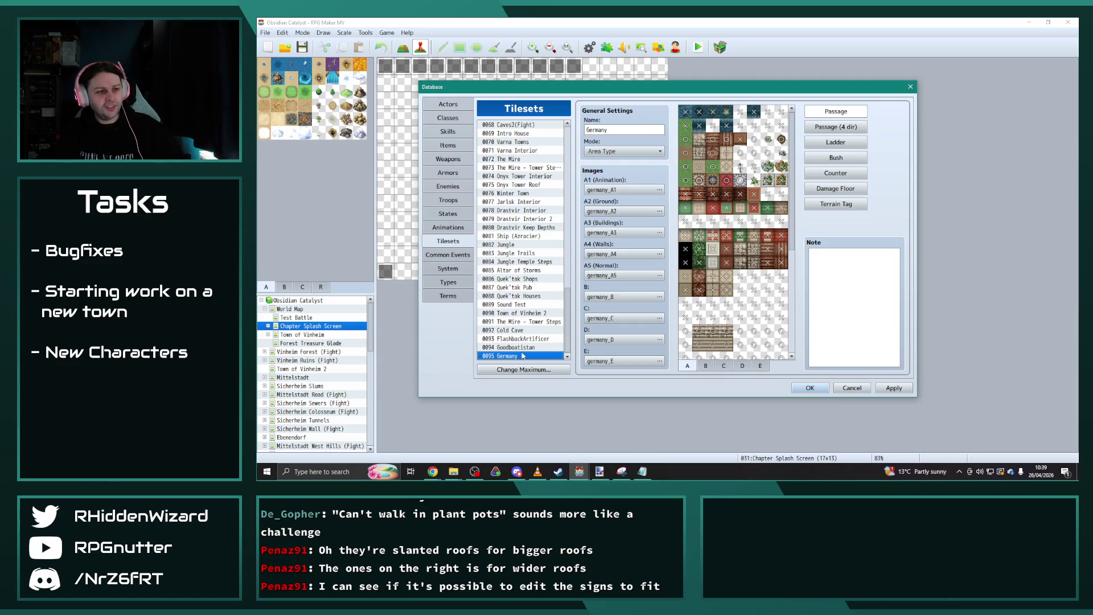
Replace tileset 0094 with the pasted Germany tileset and clear slot 0095.
click(523, 347)
key(Delete)
click(523, 356)
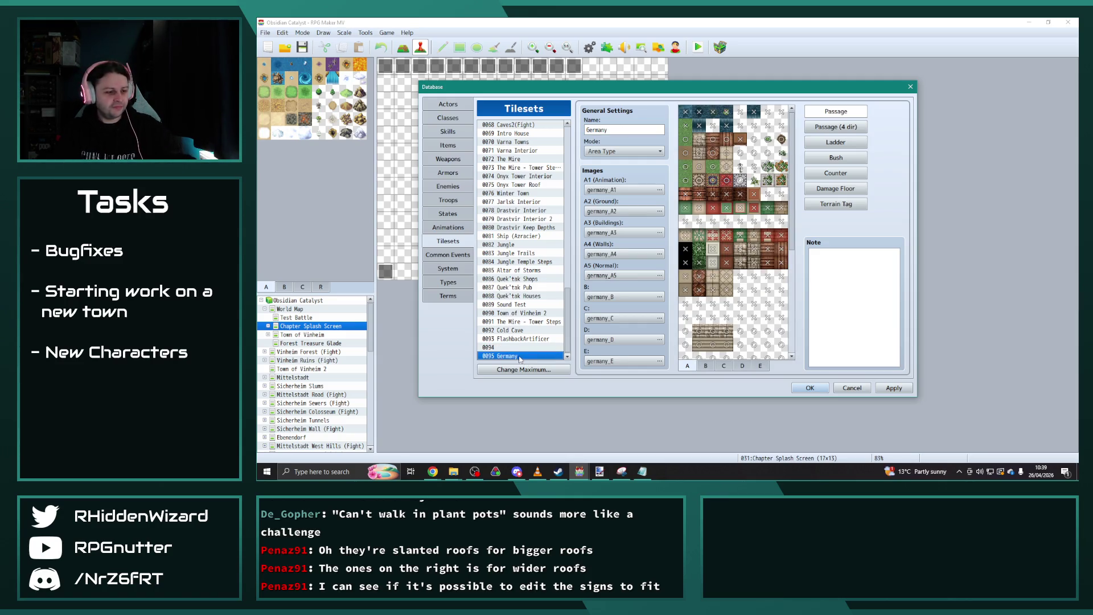
click(516, 348)
key(ctrl+v)
click(515, 356)
key(Delete)
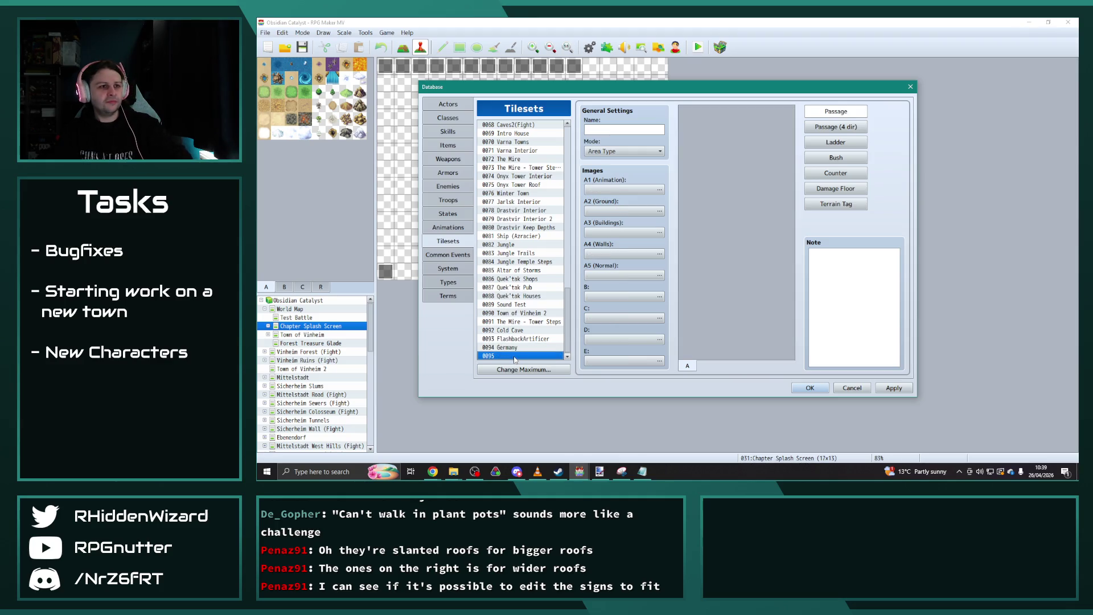
click(514, 348)
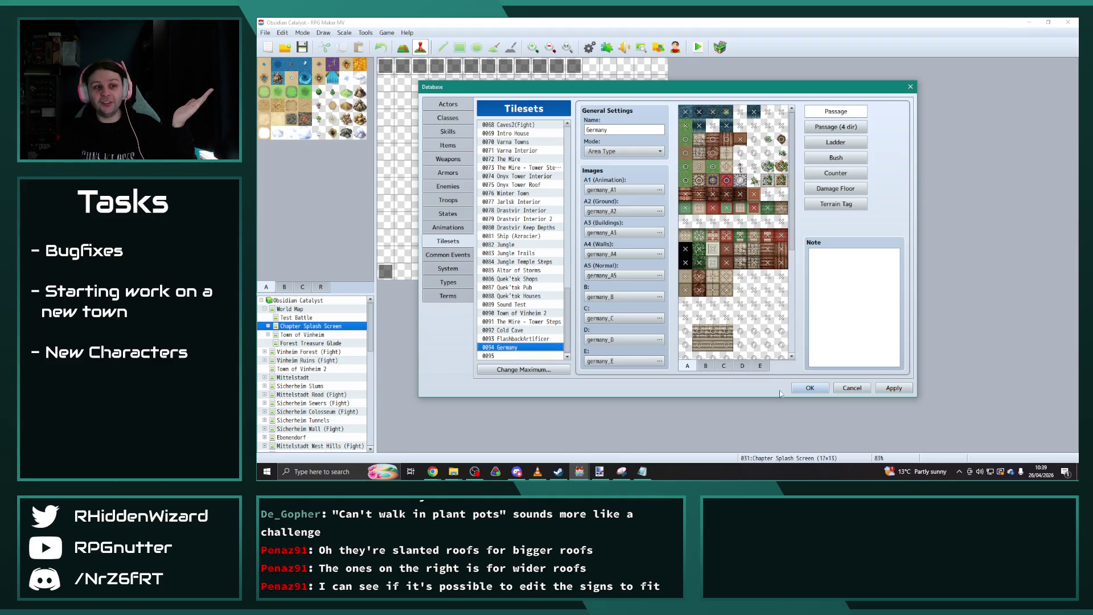
Review the tile pages, rename tileset 0094 to Goodboatistan, and apply and close the database.
click(723, 365)
click(742, 366)
click(761, 366)
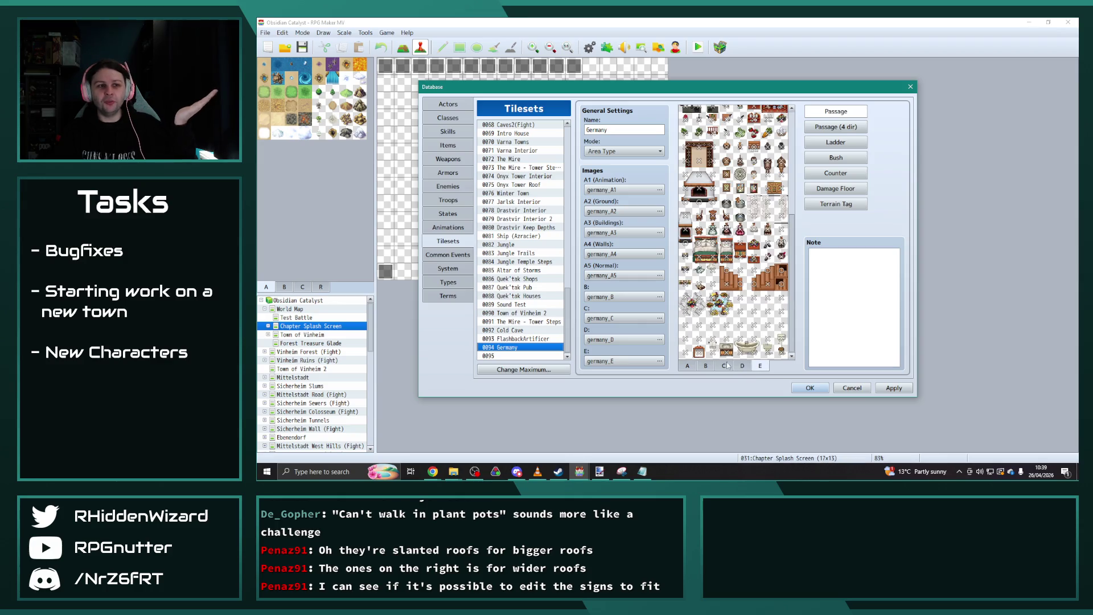
click(687, 365)
double_click(619, 129)
text(Goodboatistan)
click(895, 391)
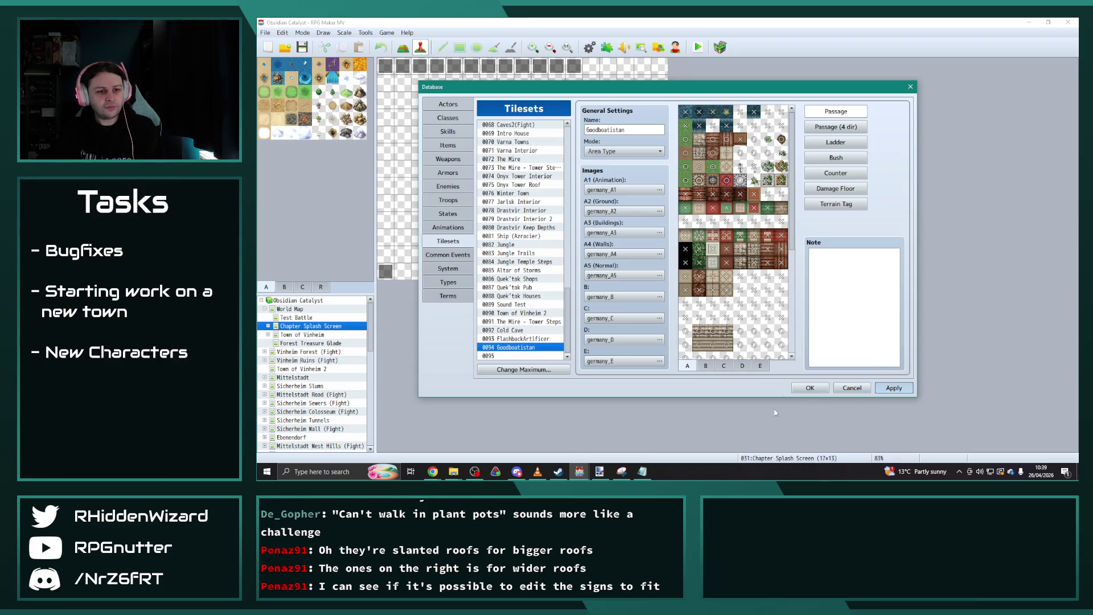
click(808, 389)
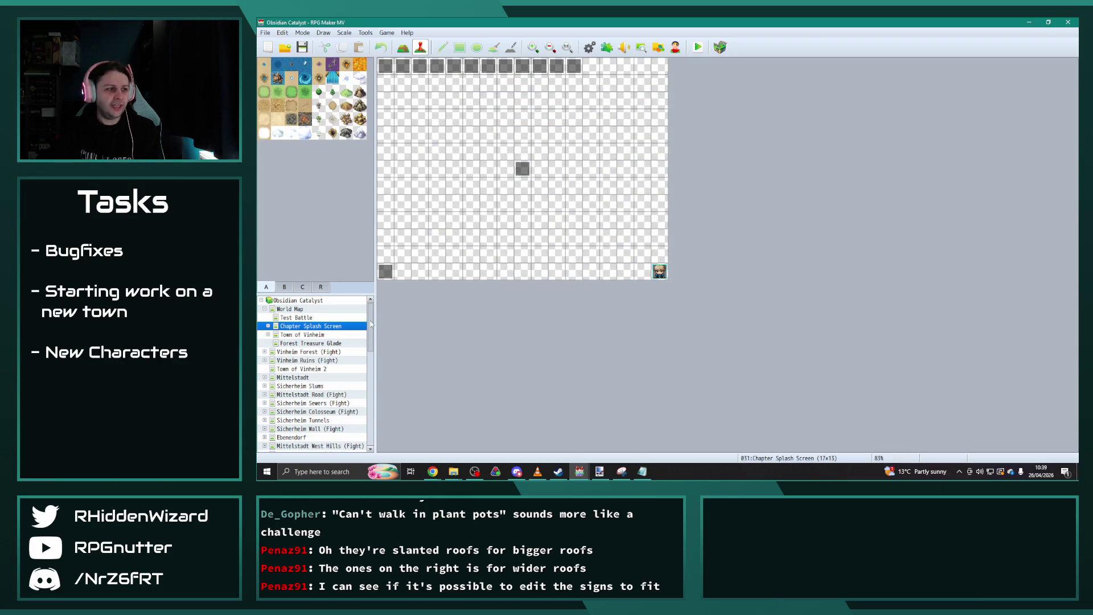
scroll(369, 336, down, 10)
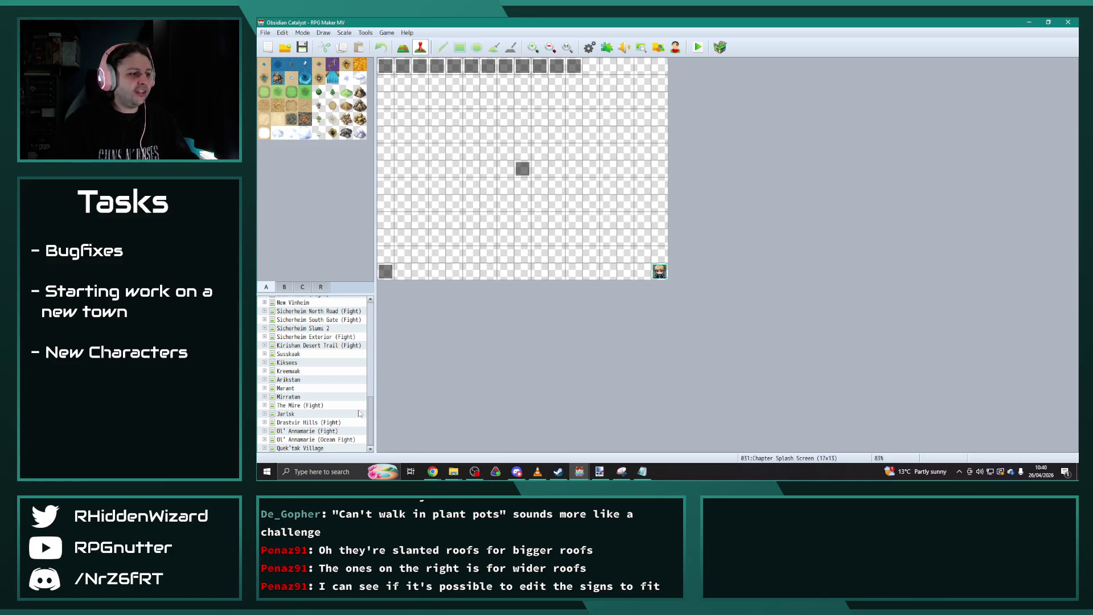
click(310, 448)
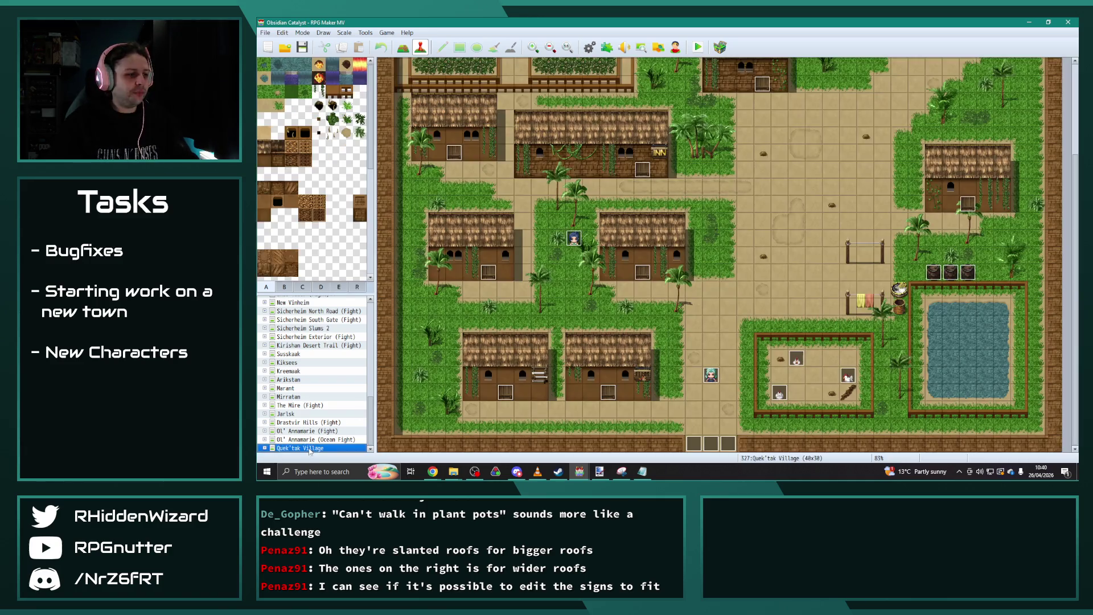
Expand Quek'tak Village in the map tree and load its 40x50 town map instead of the Jungle Treasure Chamber.
click(265, 448)
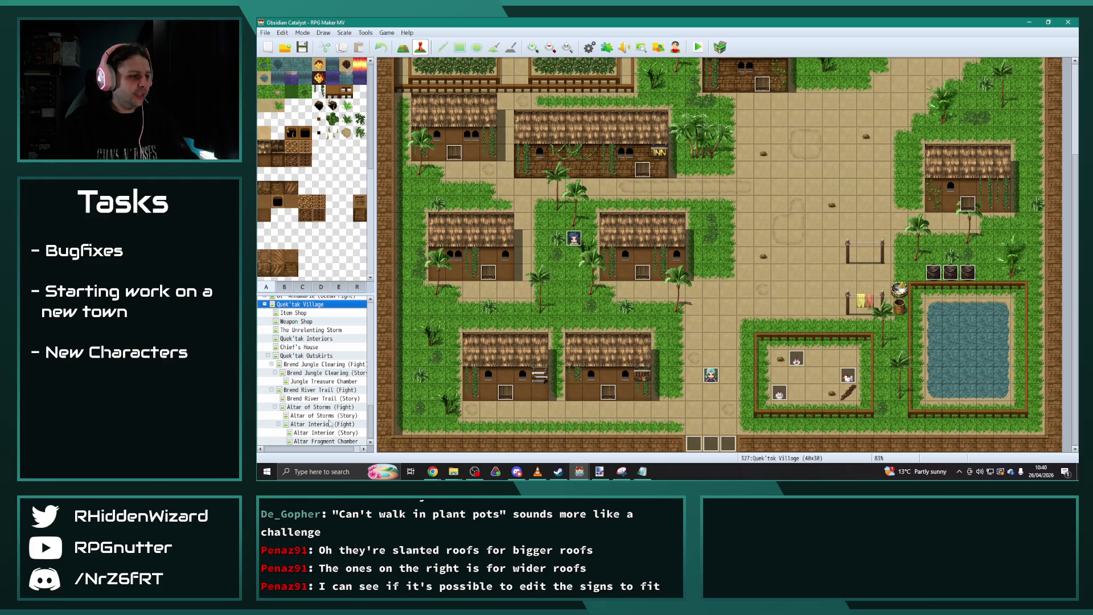
click(324, 382)
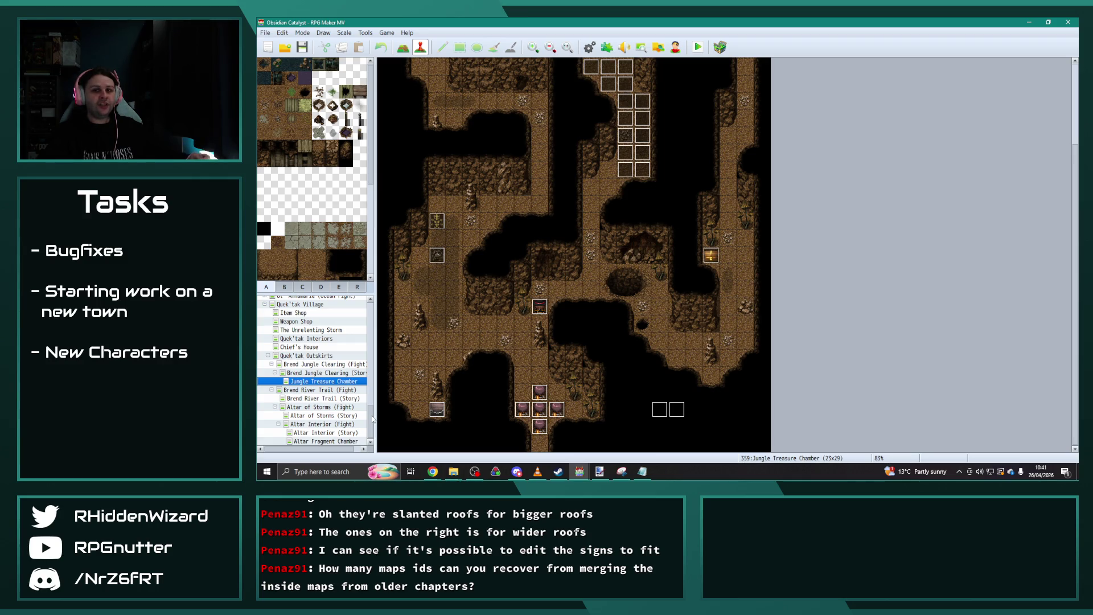
scroll(319, 393, up, 3)
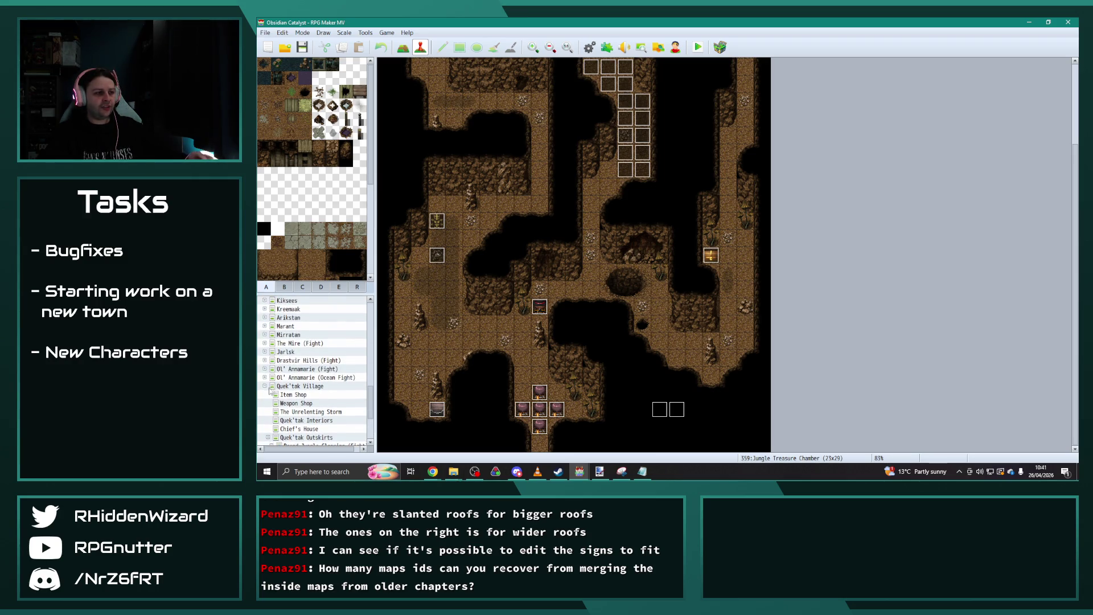
click(267, 388)
scroll(370, 399, up, 10)
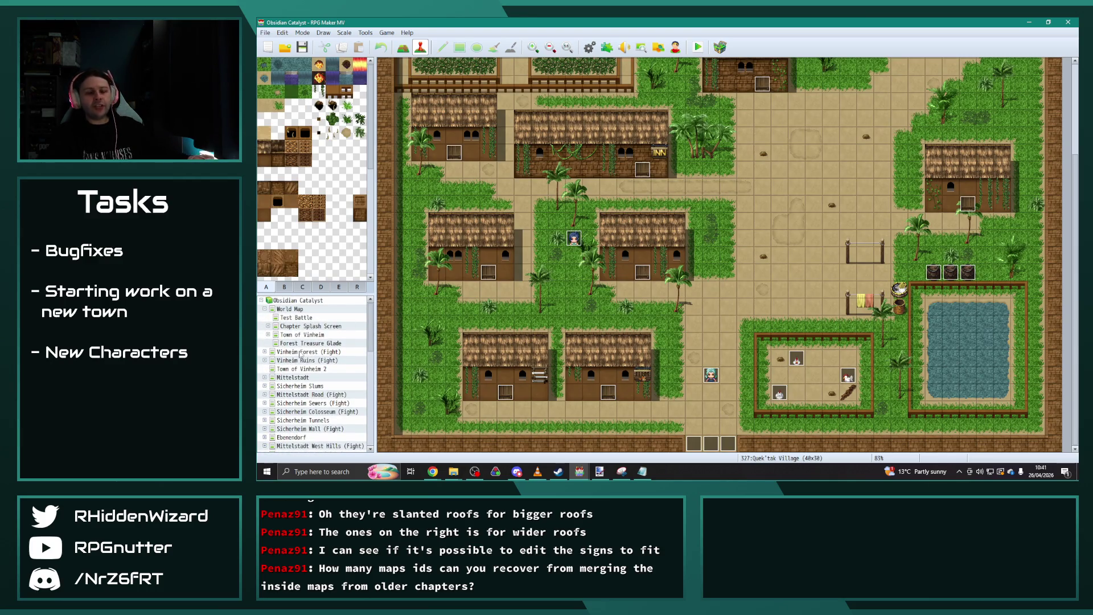
Under Town of Vinheim, confirm Melanie's House uses the Vinheim Interior tileset.
double_click(273, 334)
click(304, 329)
right_click(304, 331)
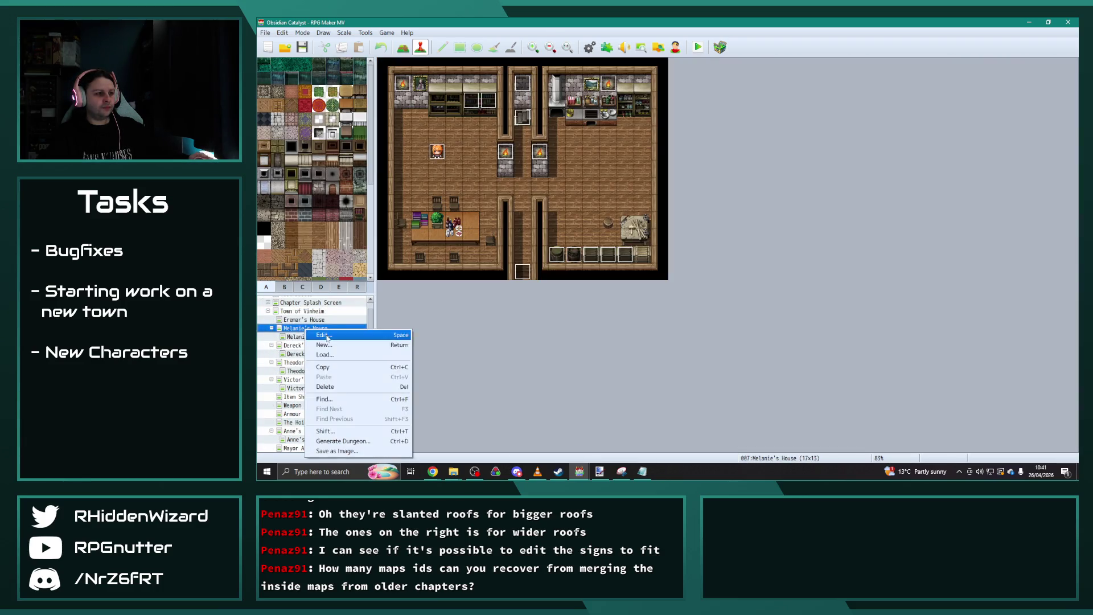
click(319, 336)
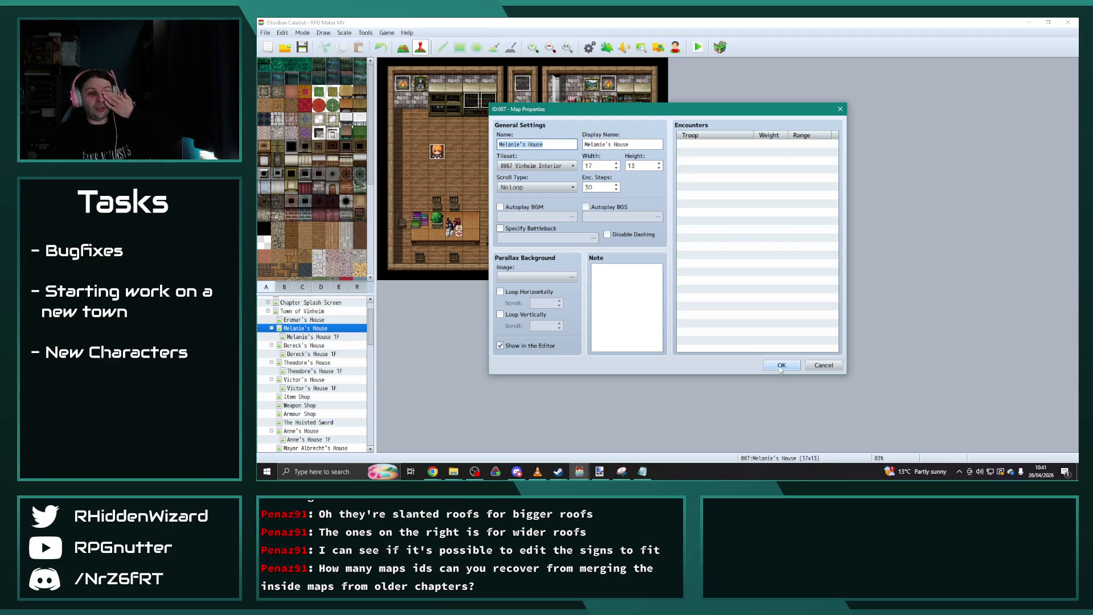
click(782, 365)
Confirm Melanie's House 1F also uses Vinheim Interior, then reopen and scroll Melanie's House.
right_click(331, 337)
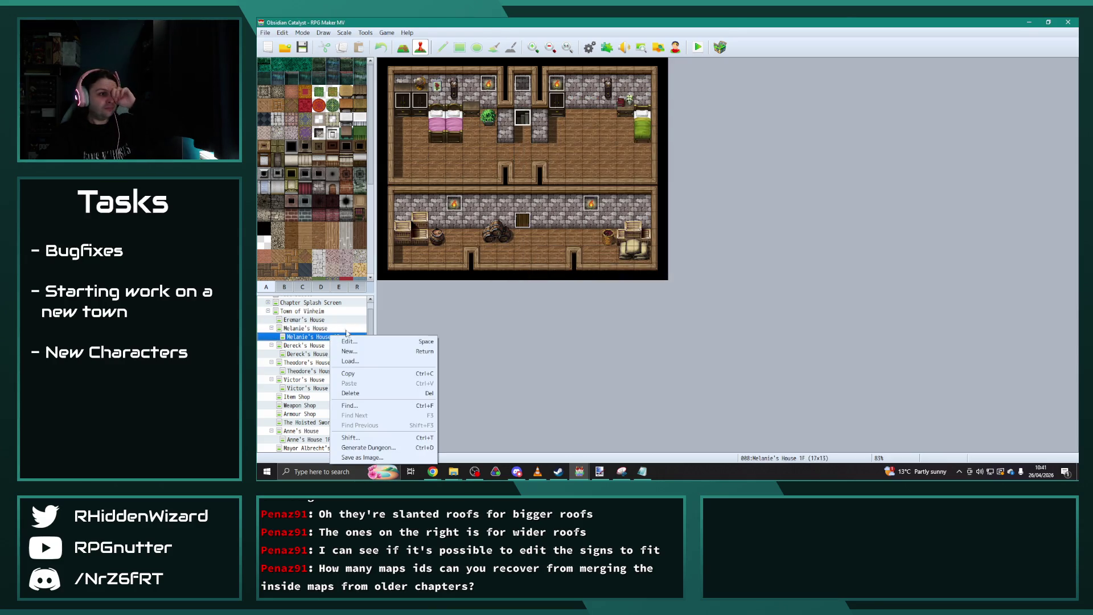
click(349, 342)
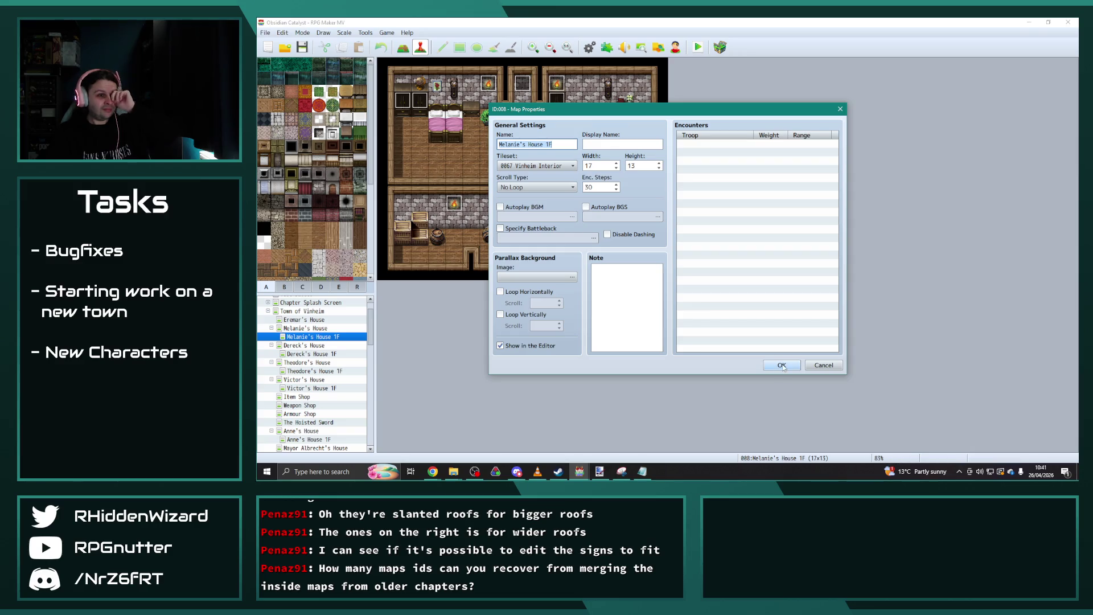
click(782, 366)
click(306, 329)
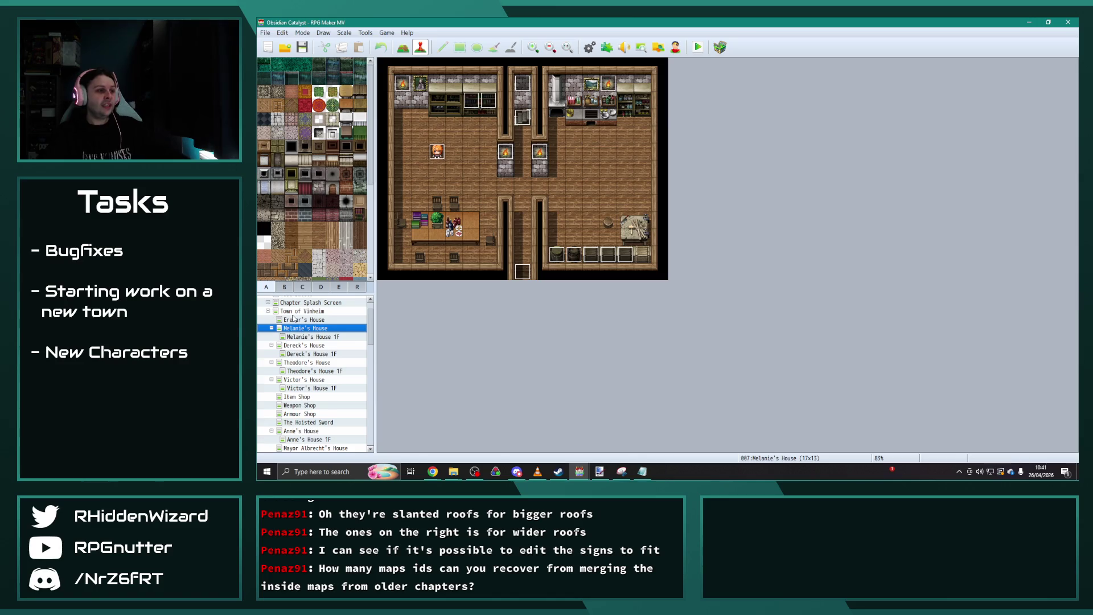
scroll(329, 360, down, 3)
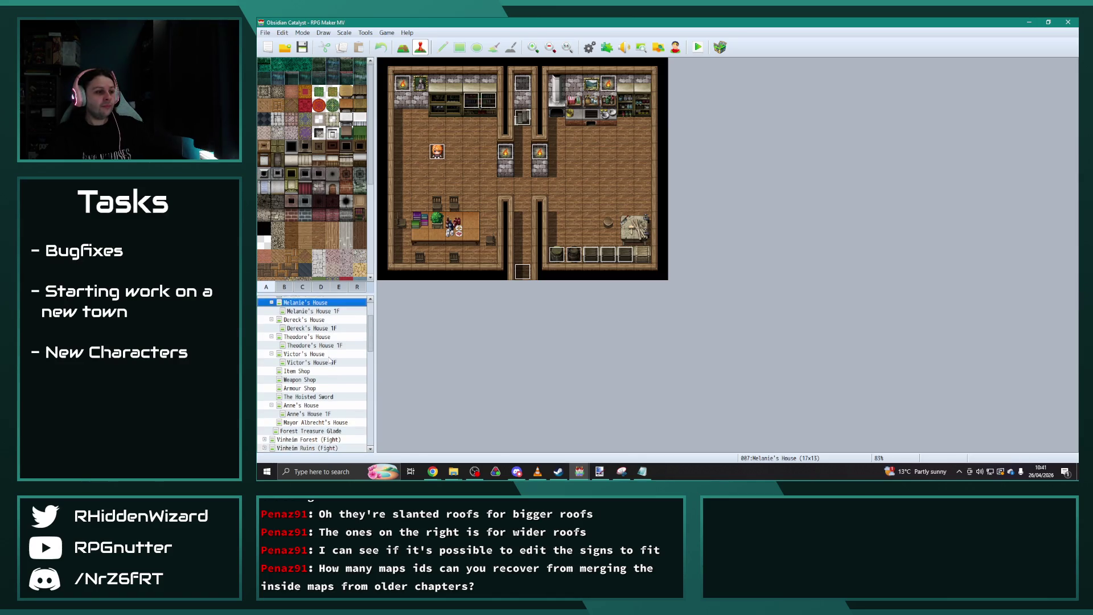
scroll(330, 372, up, 3)
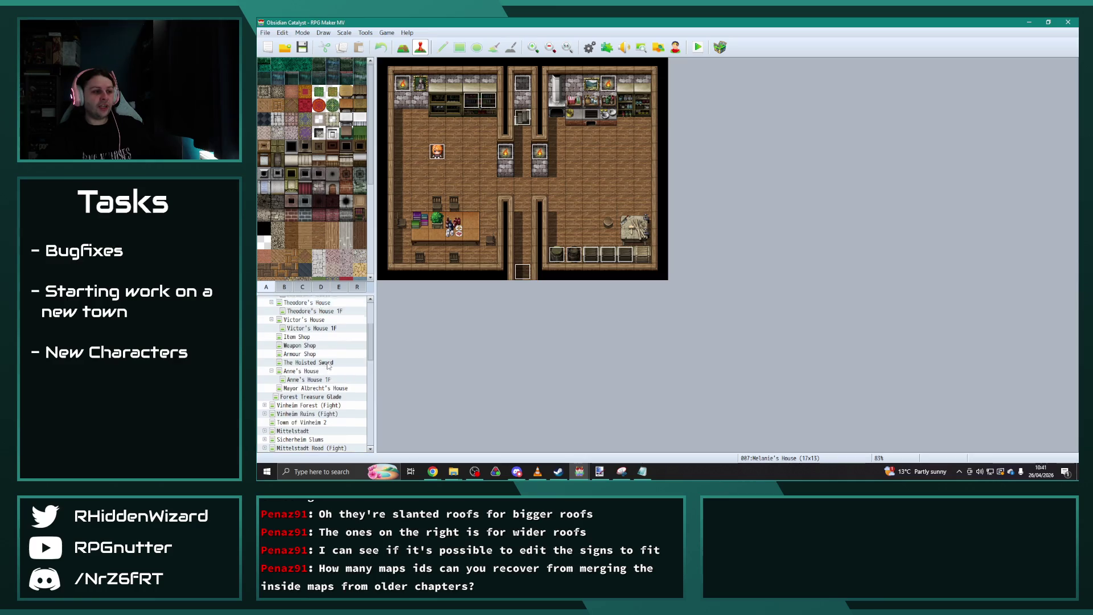
scroll(316, 357, down, 1)
scroll(317, 359, up, 1)
scroll(275, 353, down, 4)
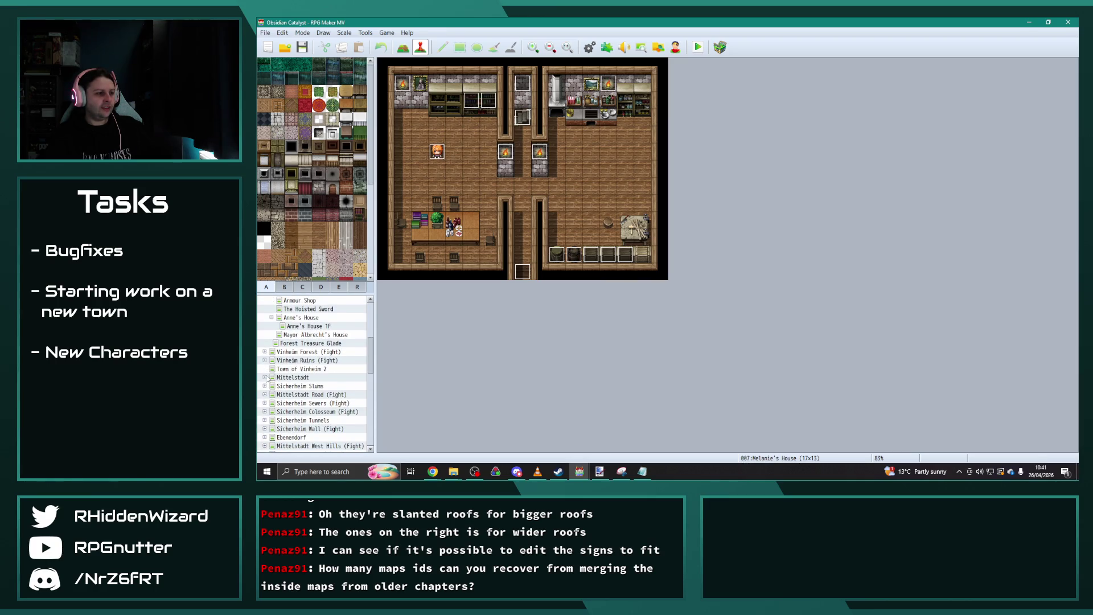
Browse the Mittelstadt town map, its Armour Shop and the Sicherheim Slums map.
click(267, 378)
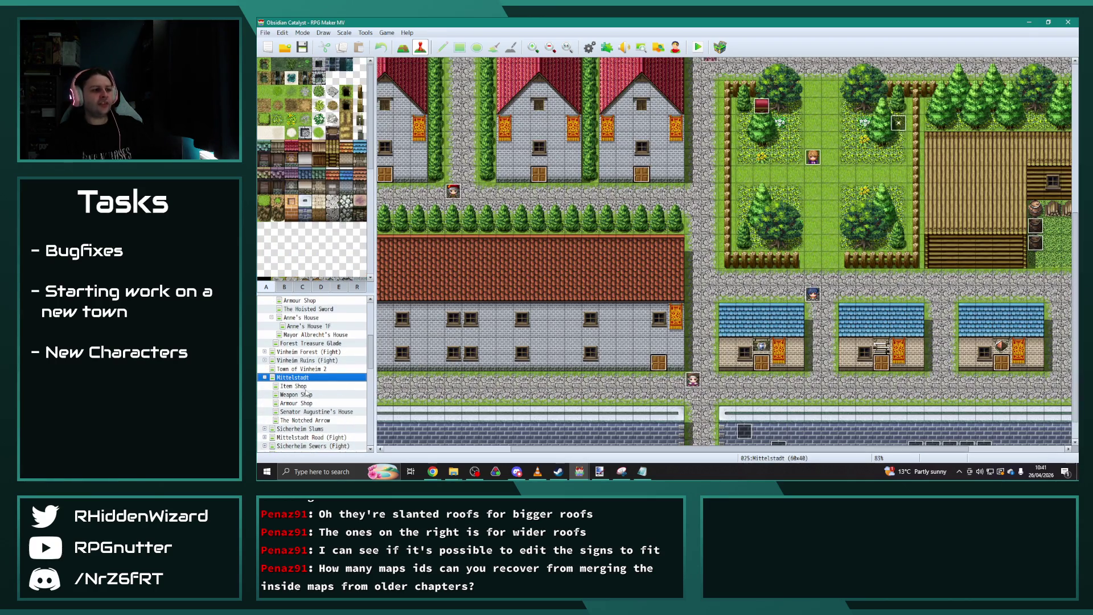
click(306, 394)
click(307, 403)
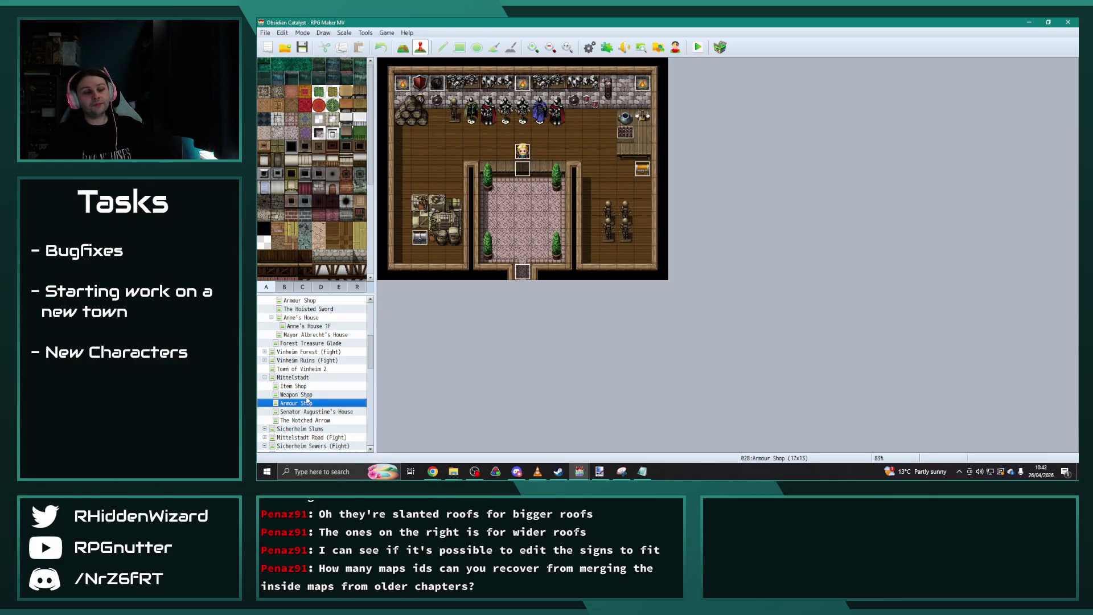
click(265, 378)
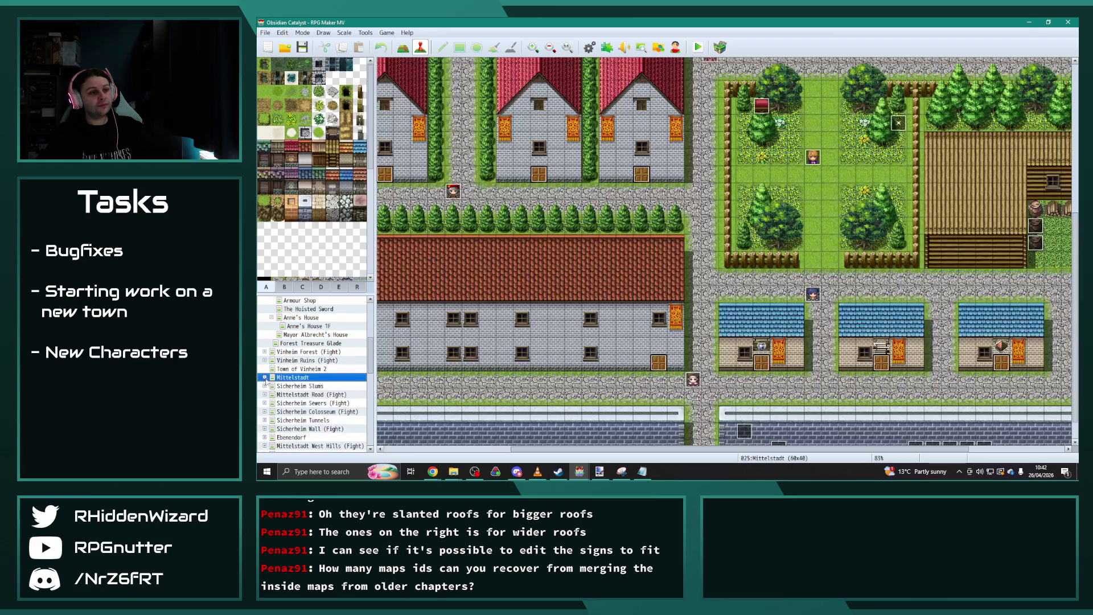
click(304, 387)
key(Up)
key(Right)
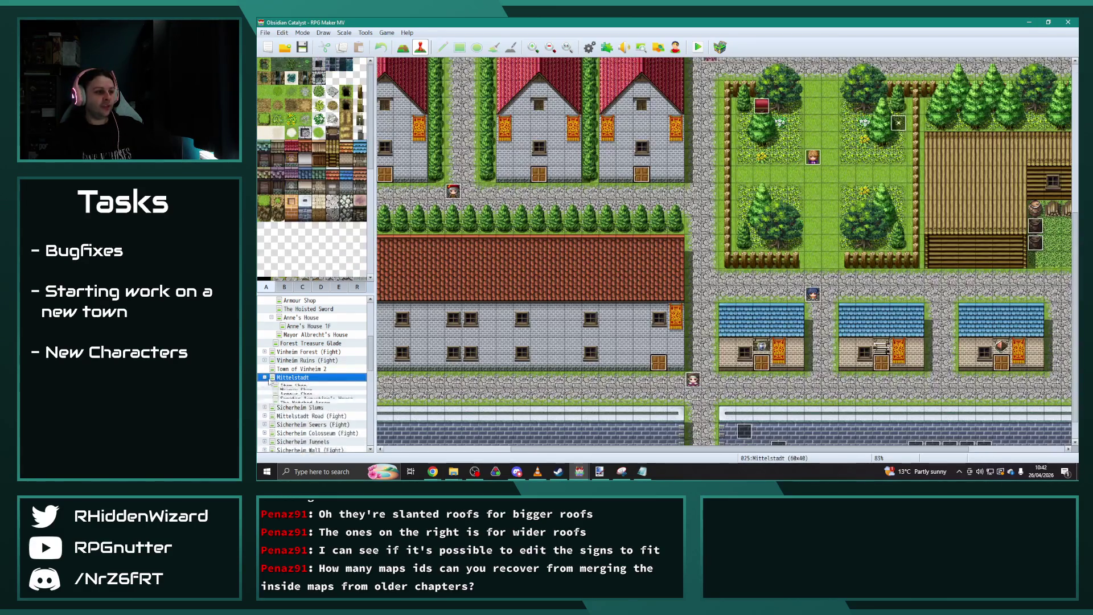
Review the Mittelstadt Weapon Shop's map properties and return to the Mittelstadt town map.
right_click(296, 394)
click(302, 360)
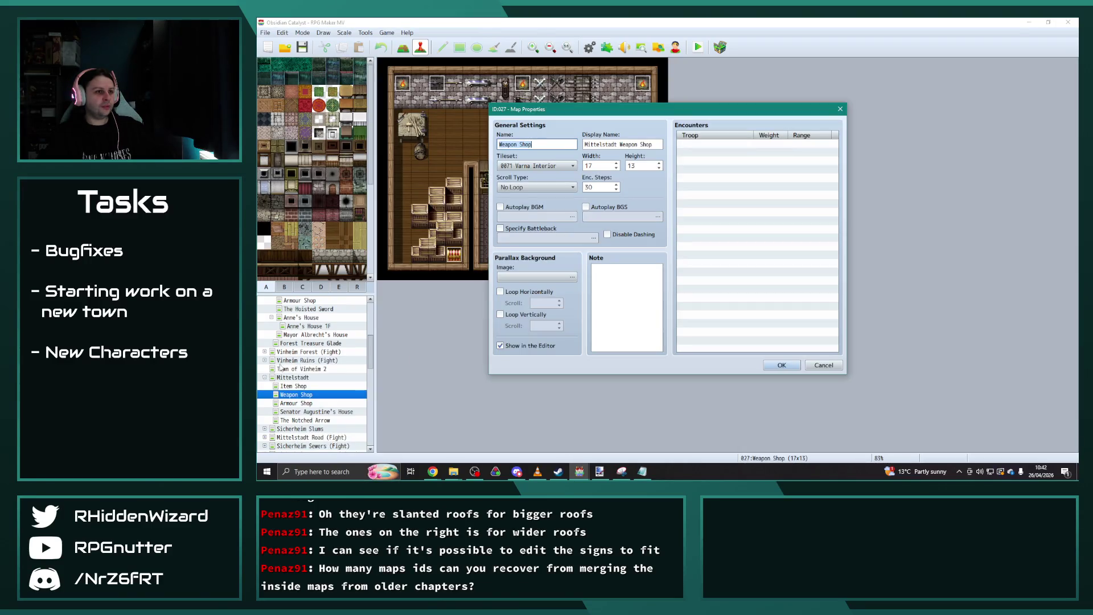
click(782, 365)
click(264, 378)
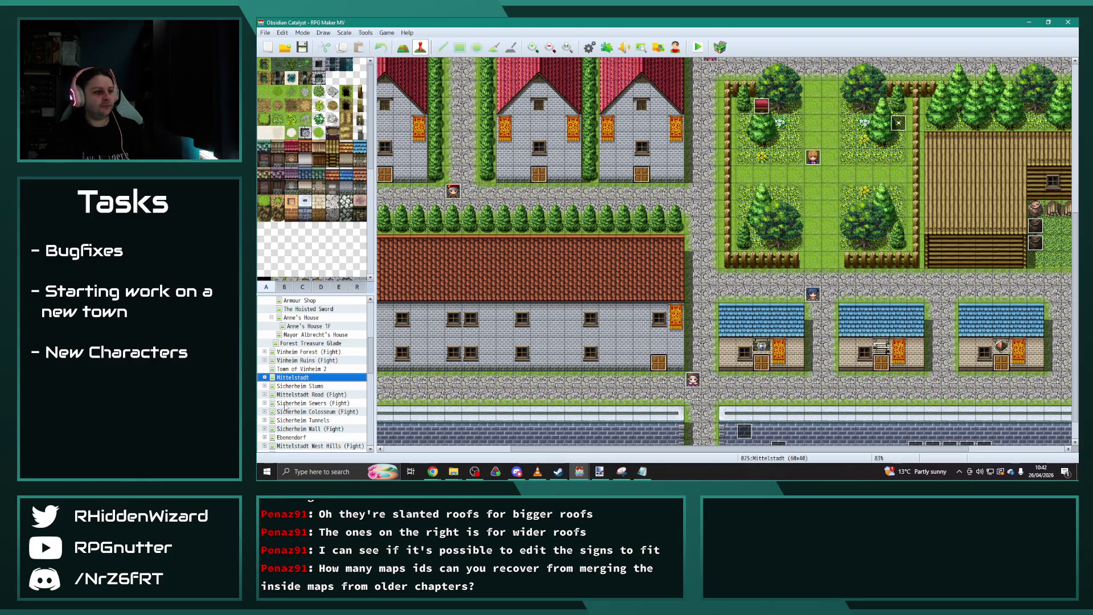
Open the Ebenendorf town map and look through its House 1 to House 4 interiors.
scroll(274, 421, down, 1)
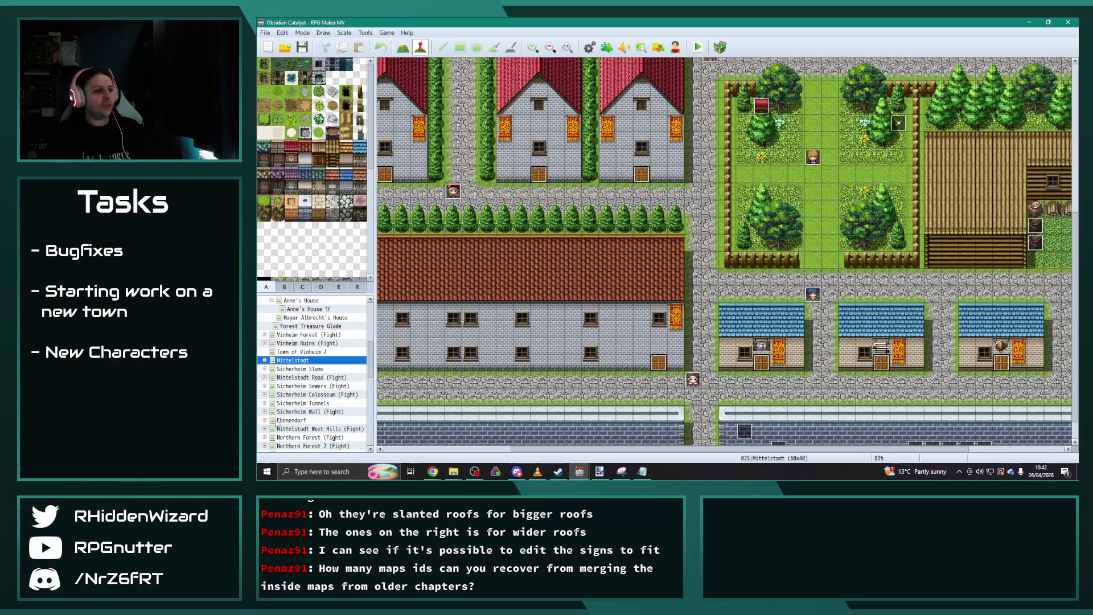
click(291, 420)
click(265, 421)
click(290, 380)
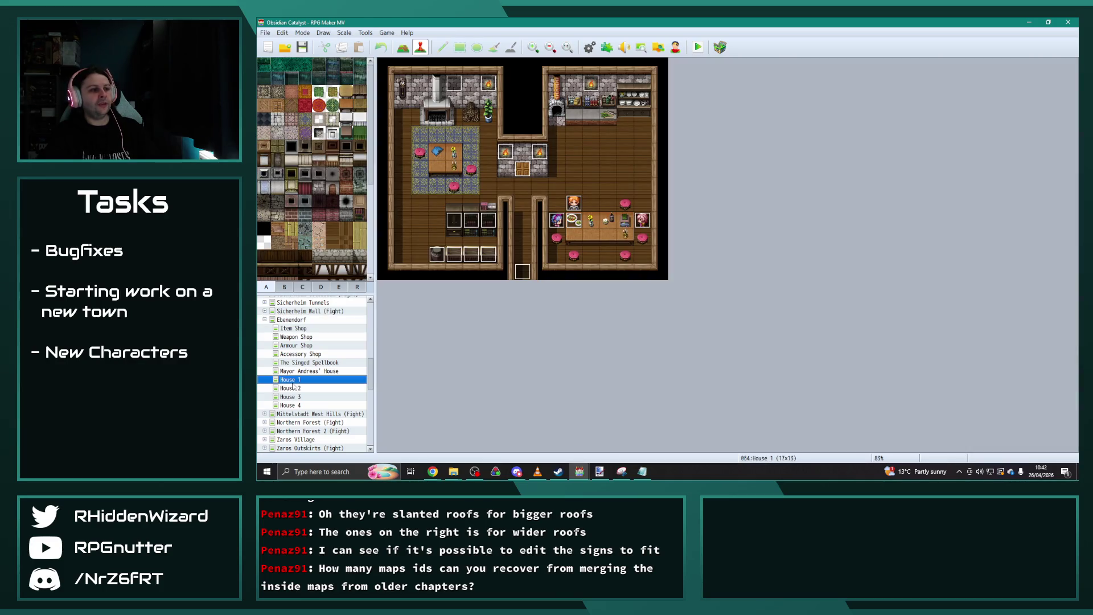
click(294, 388)
click(297, 397)
click(298, 406)
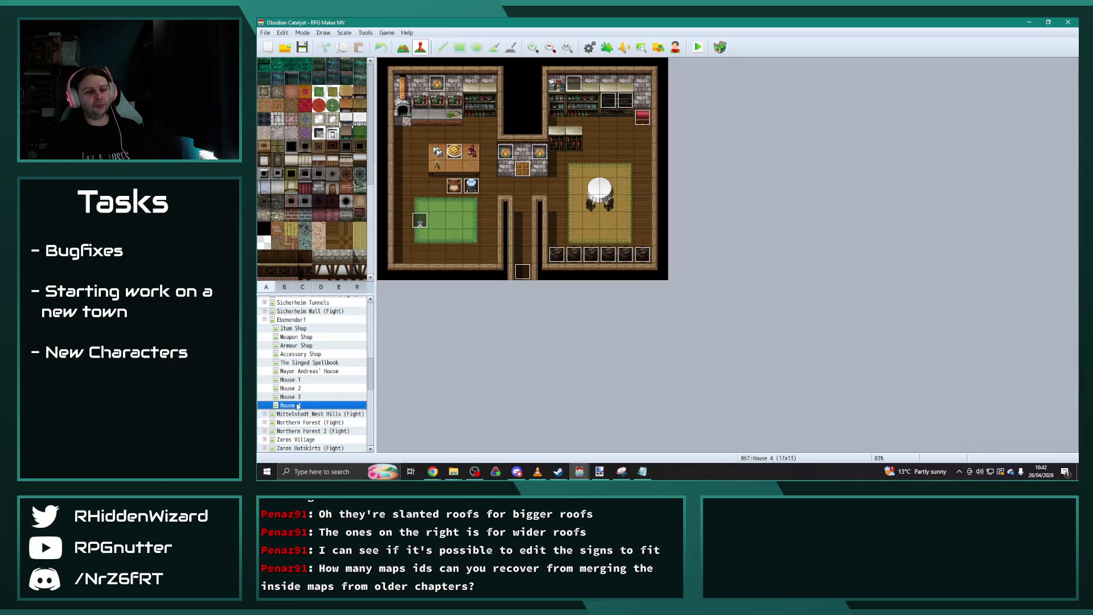
Review House 4's map properties, then go back to the town maps for Iridesh (South).
right_click(297, 405)
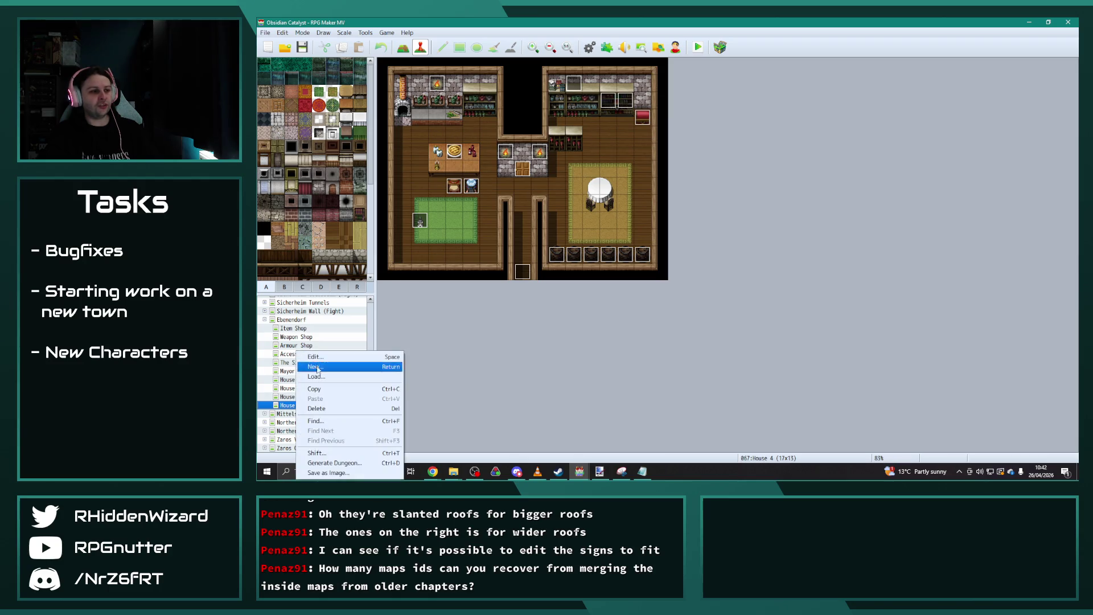
click(318, 362)
click(777, 365)
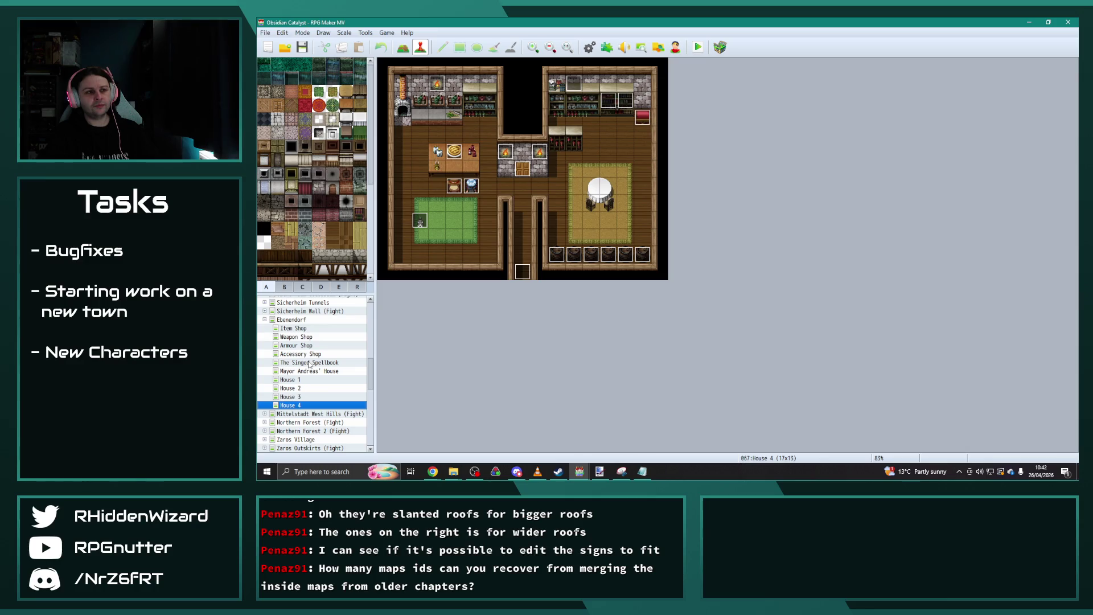
click(264, 320)
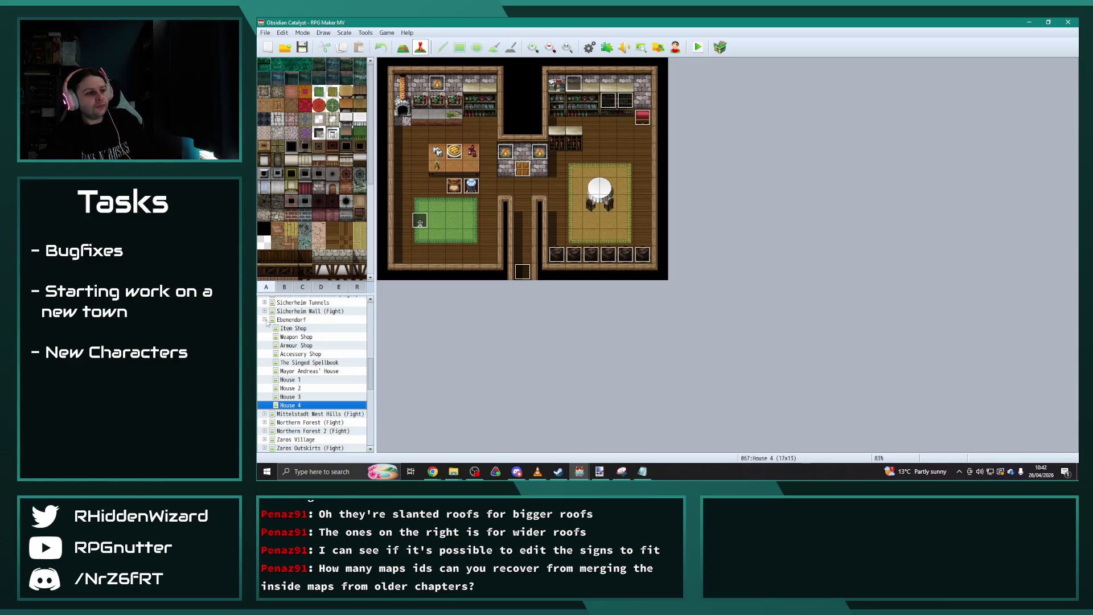
click(266, 422)
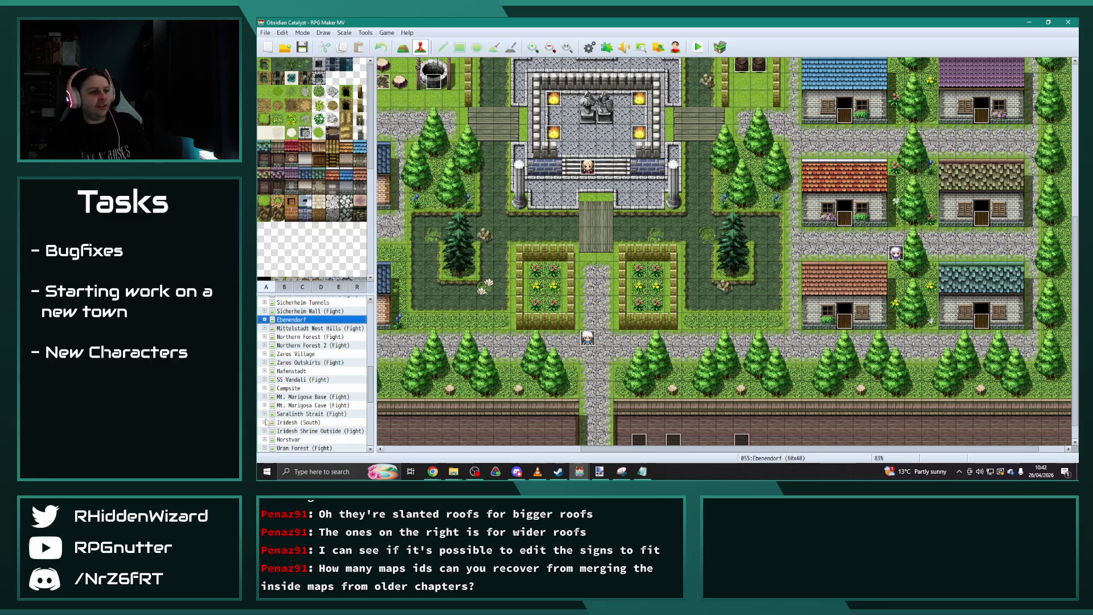
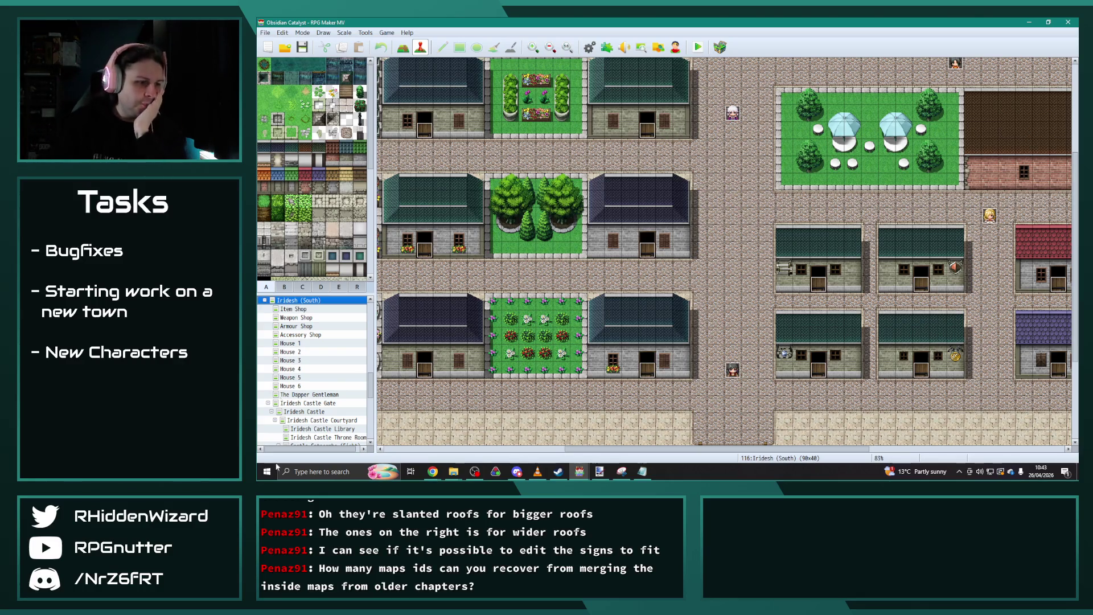
Close the Sample Maps project along with its Database editor.
mouse_move(580, 471)
click(624, 437)
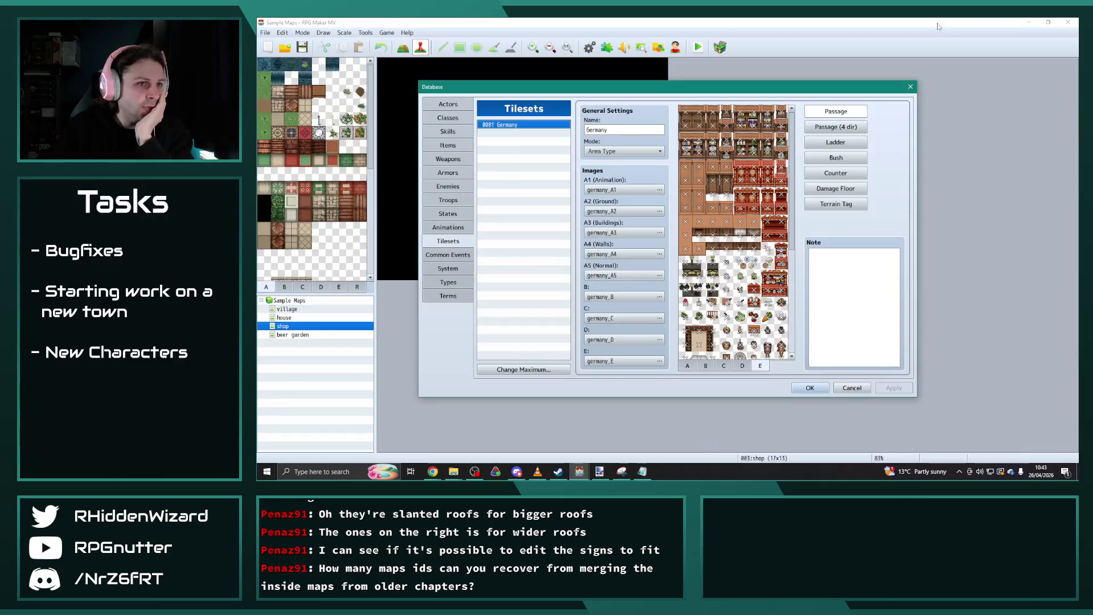
click(910, 86)
click(1068, 21)
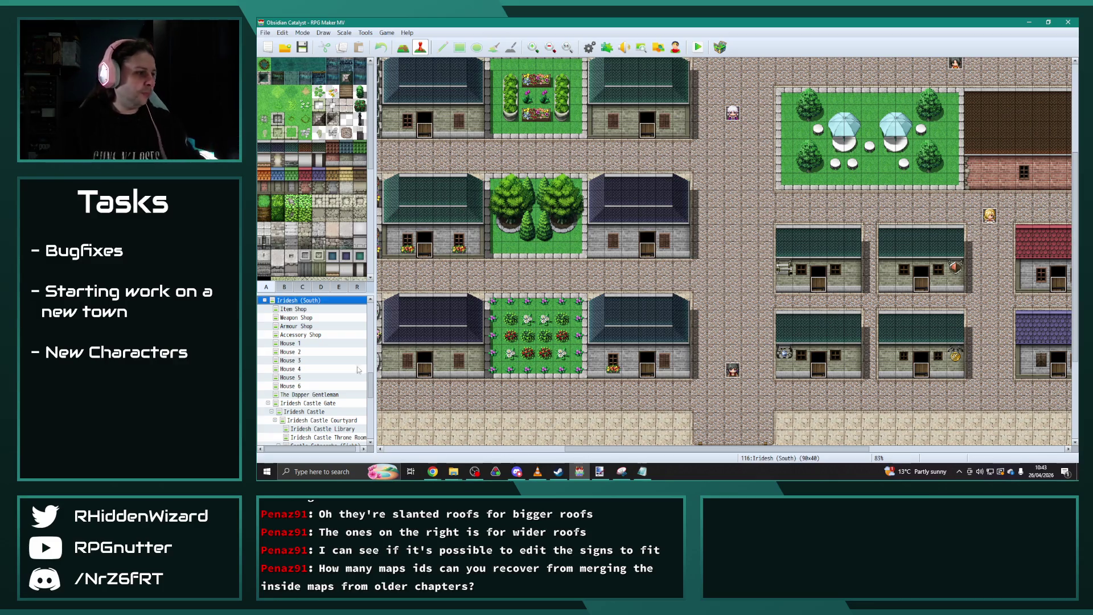
Collapse Iridesh (South), open the World Map, and select the Obsidian Catalyst project root.
click(265, 301)
scroll(296, 308, up, 15)
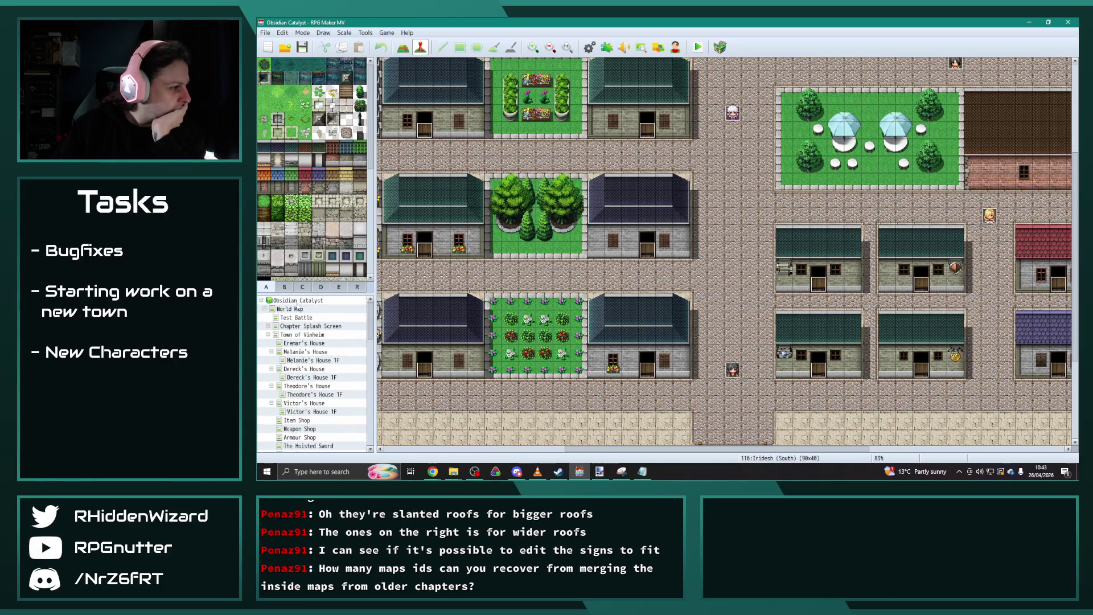
click(264, 309)
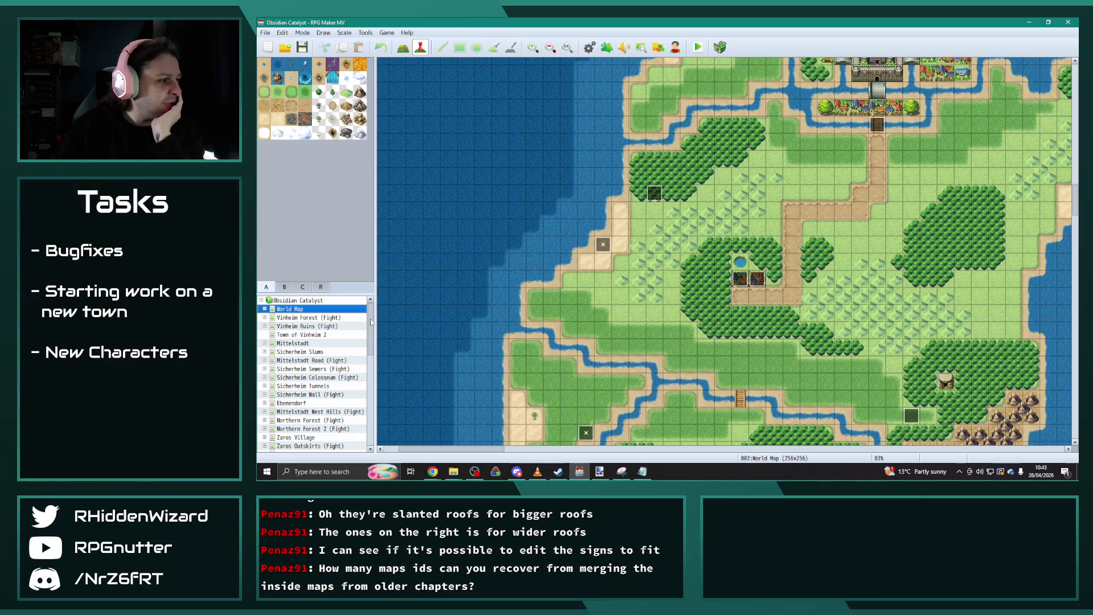
drag(370, 323, 375, 427)
scroll(367, 399, up, 15)
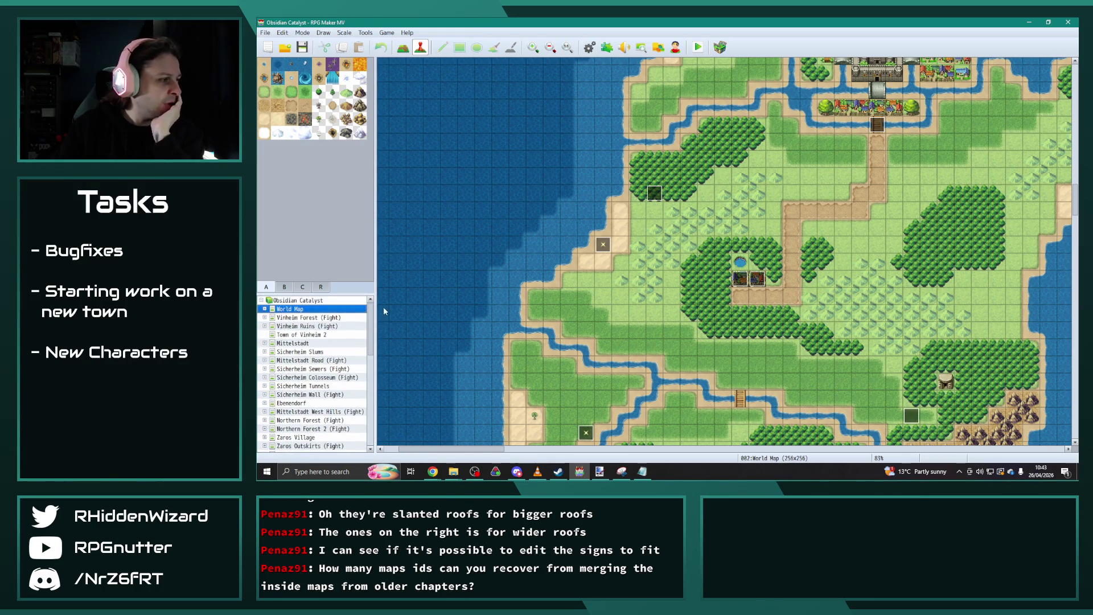
click(307, 301)
Create map Goodboatistan with display name [Placeholder] and the 0094 Goodboatistan tileset.
right_click(307, 302)
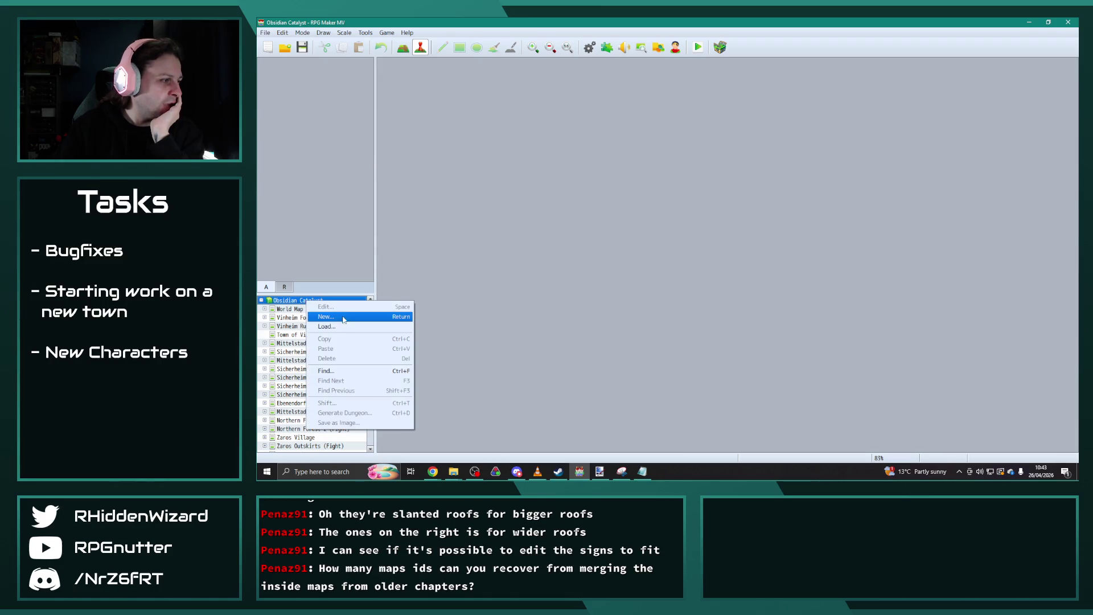
click(342, 317)
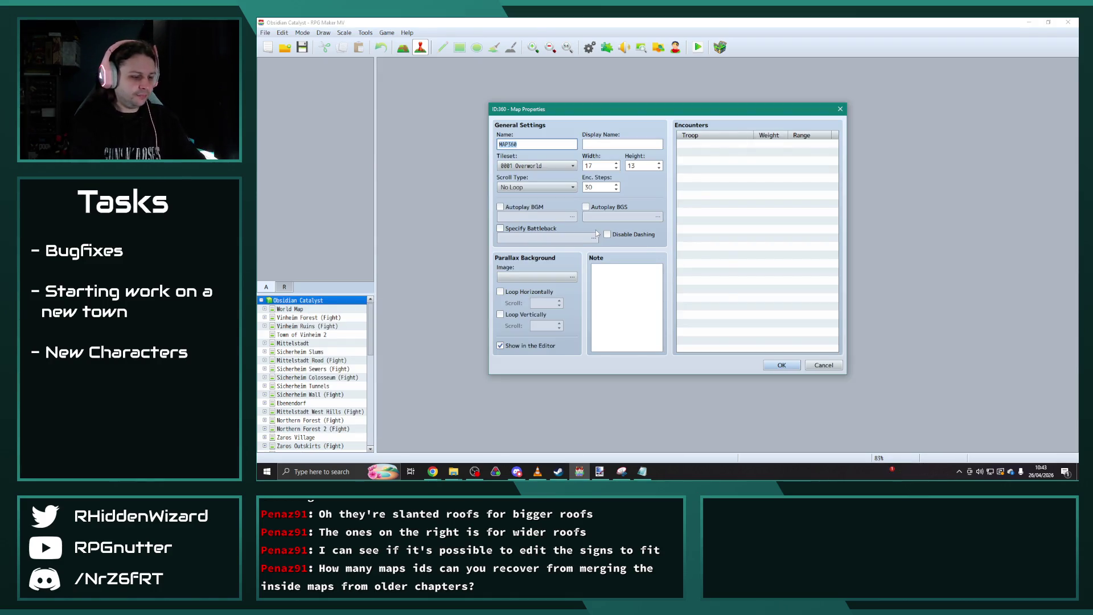
text(Goodb)
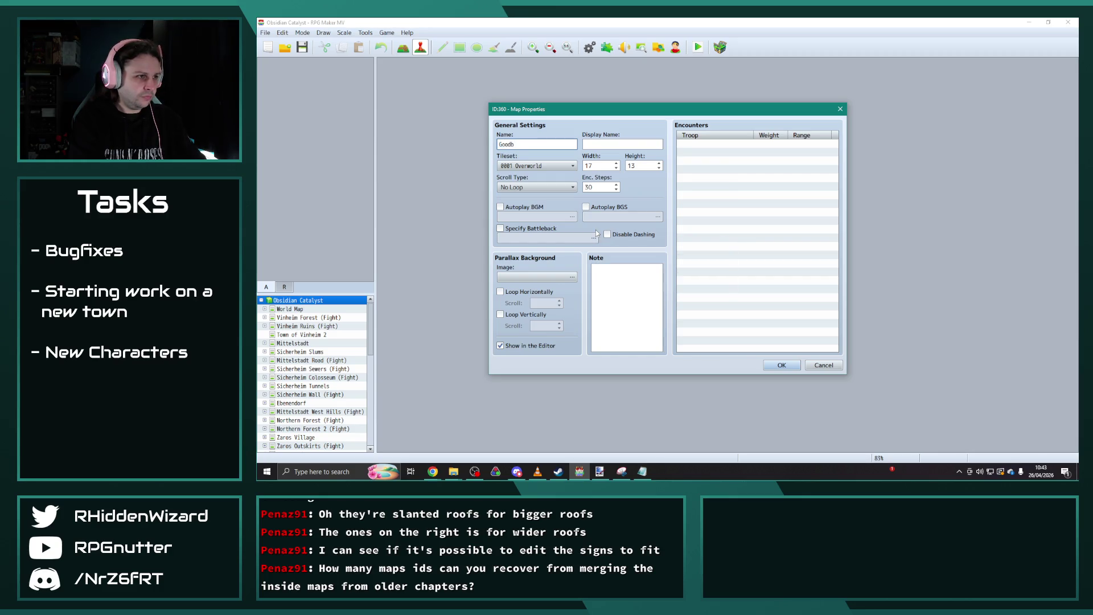
text(oatistan)
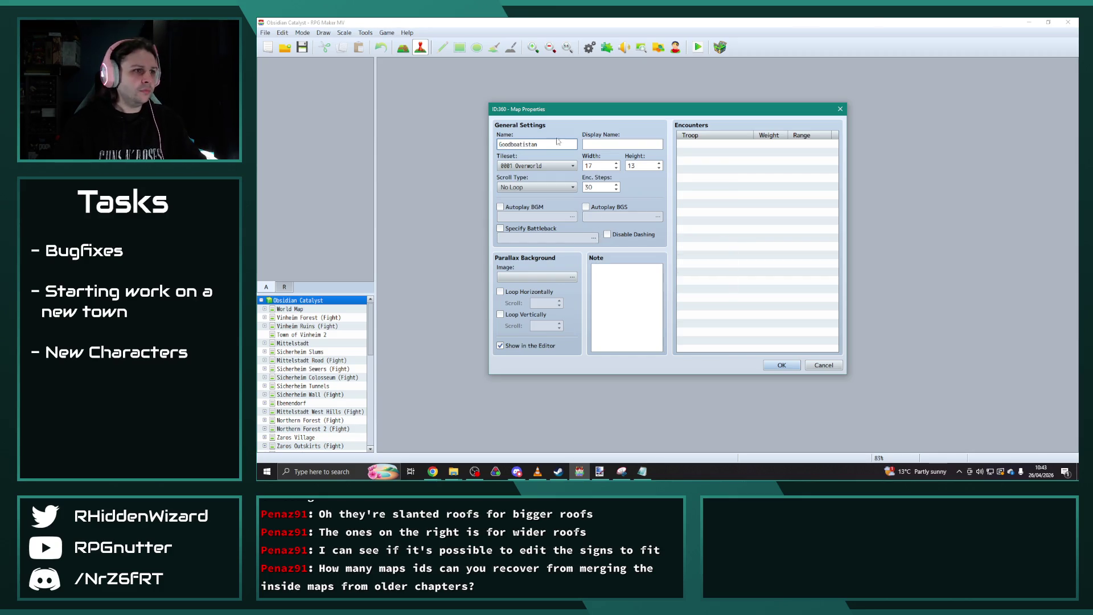
click(602, 145)
text([Pl)
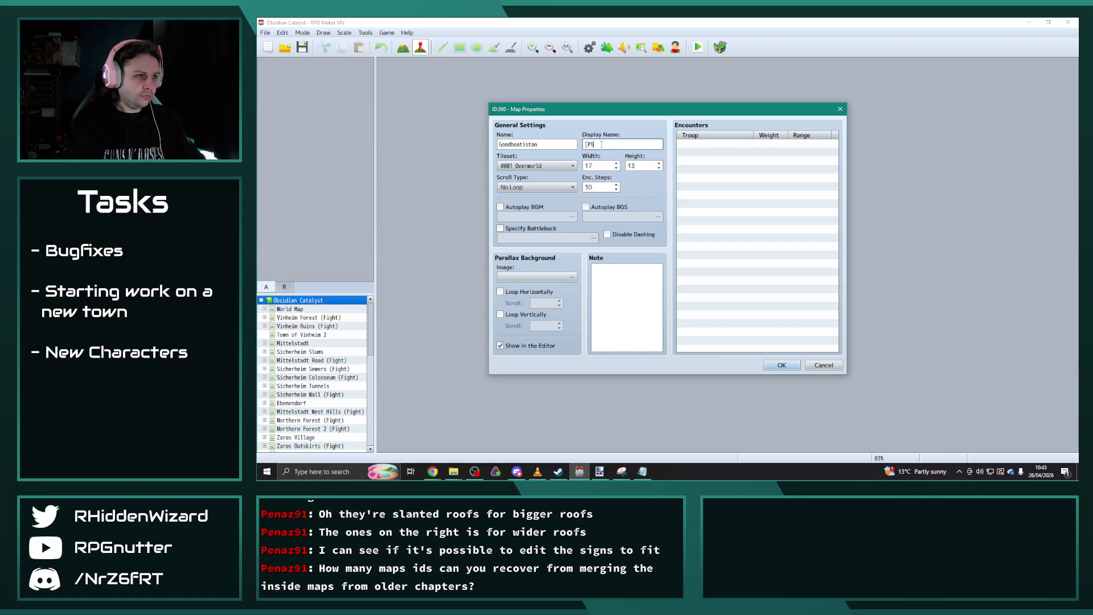
text(aceholder)
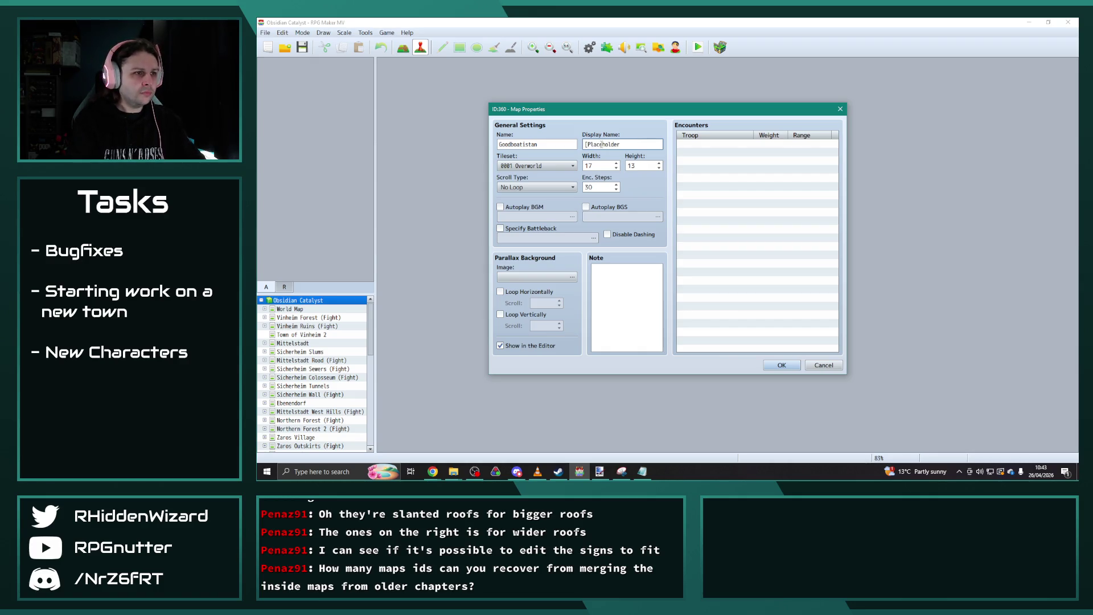
text(])
click(548, 166)
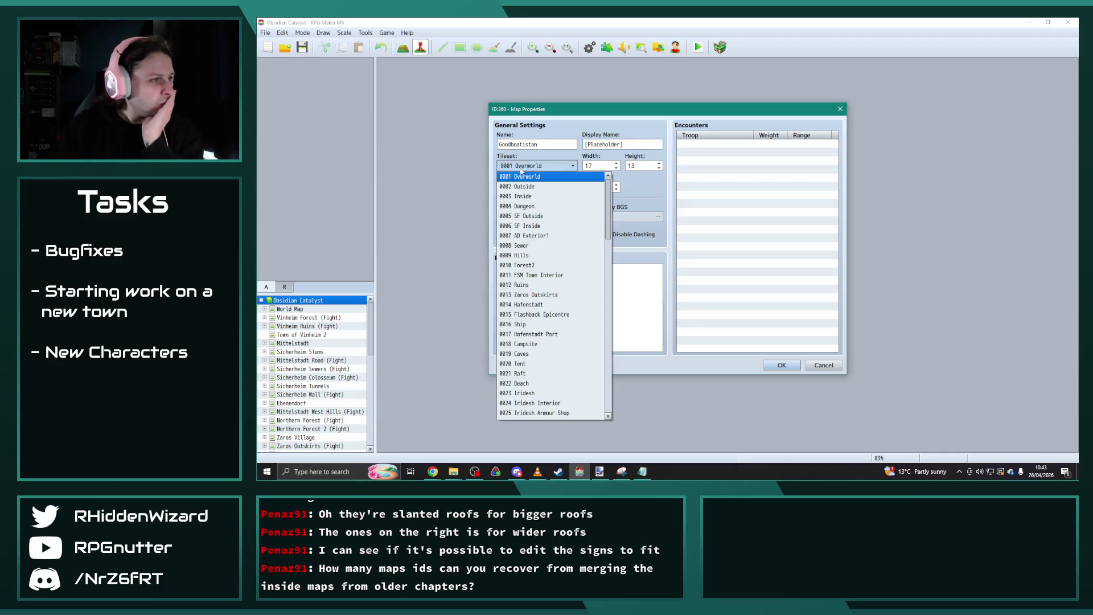
scroll(552, 296, down, 20)
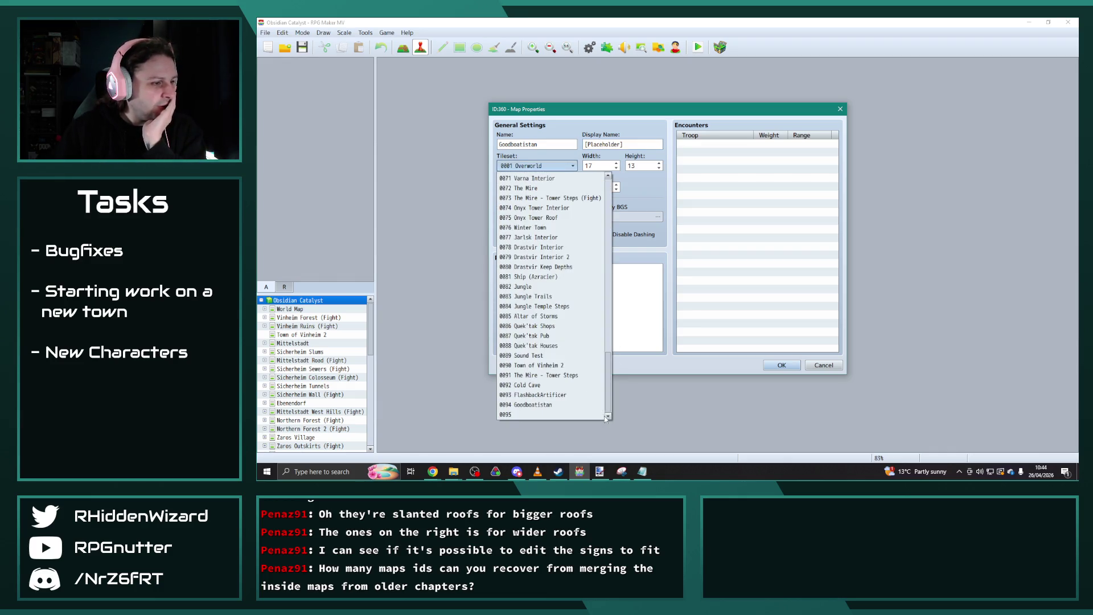
click(554, 405)
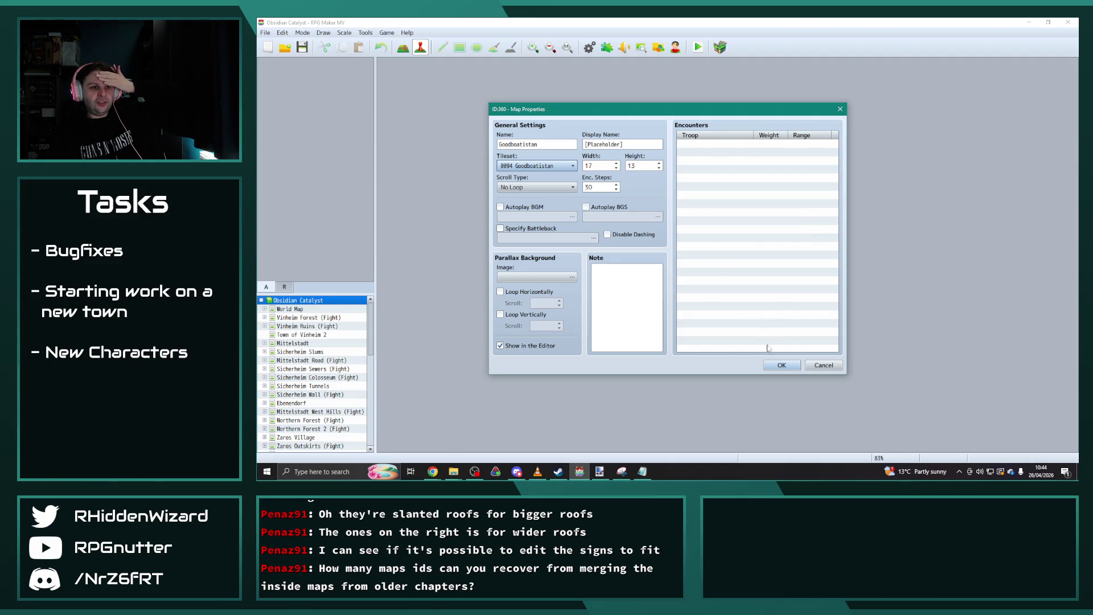
click(782, 365)
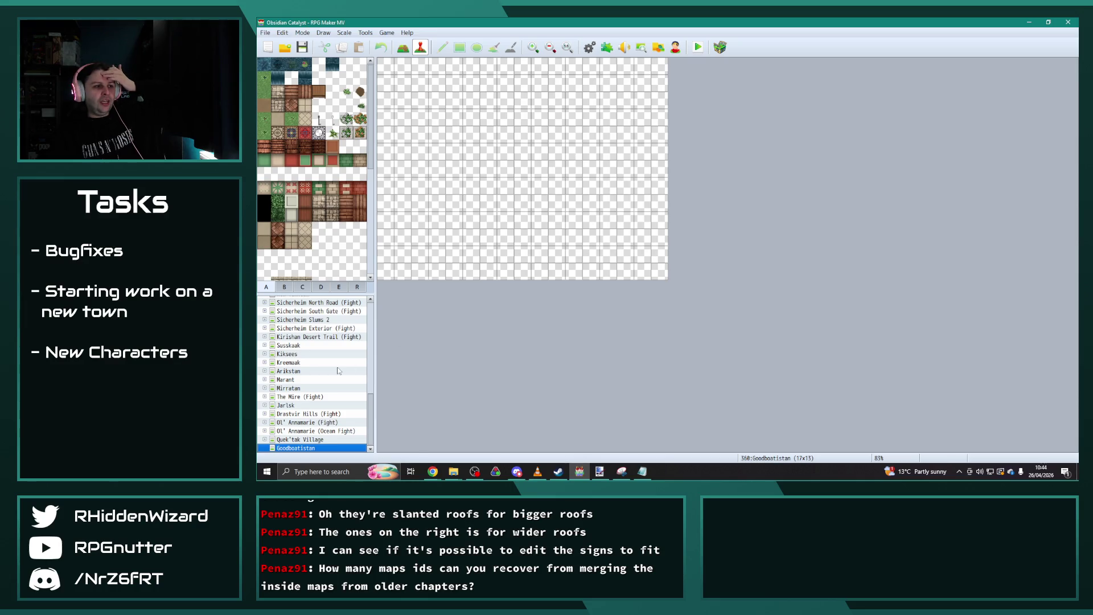
Open the Arikstan town map and zoom out four times to see the whole town.
mouse_move(373, 417)
mouse_down()
mouse_move(374, 346)
mouse_move(376, 408)
mouse_up()
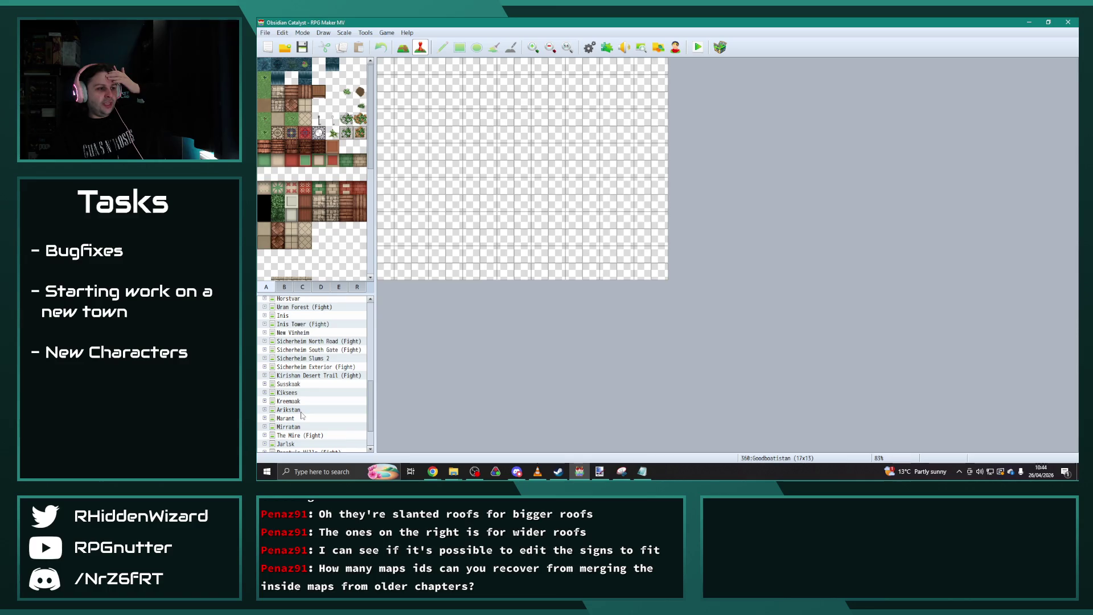
click(301, 411)
click(551, 47)
click(550, 47)
click(551, 48)
click(550, 47)
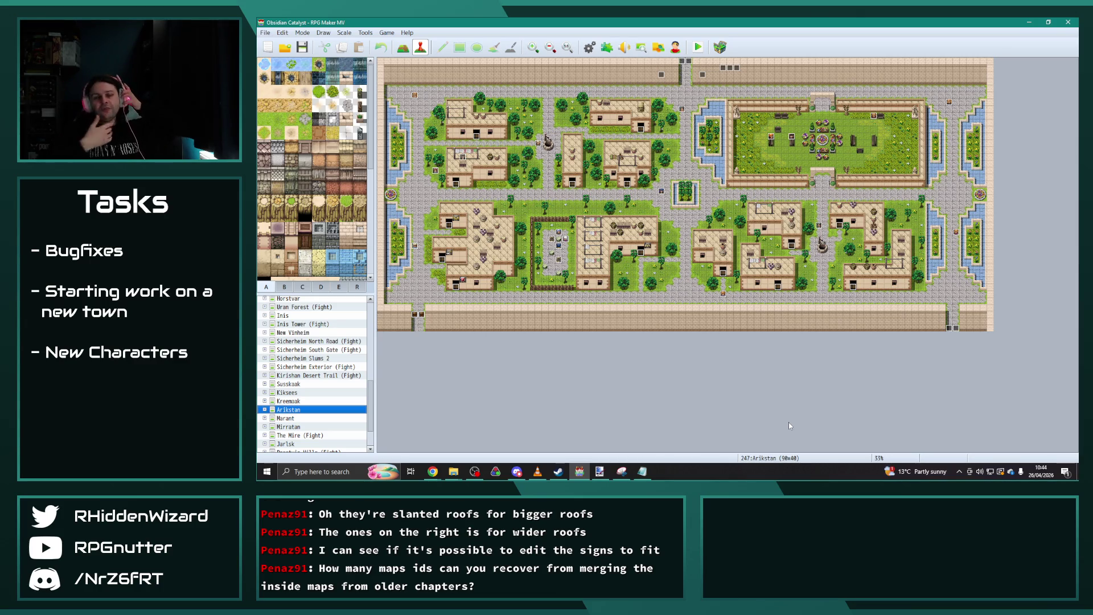
key(super)
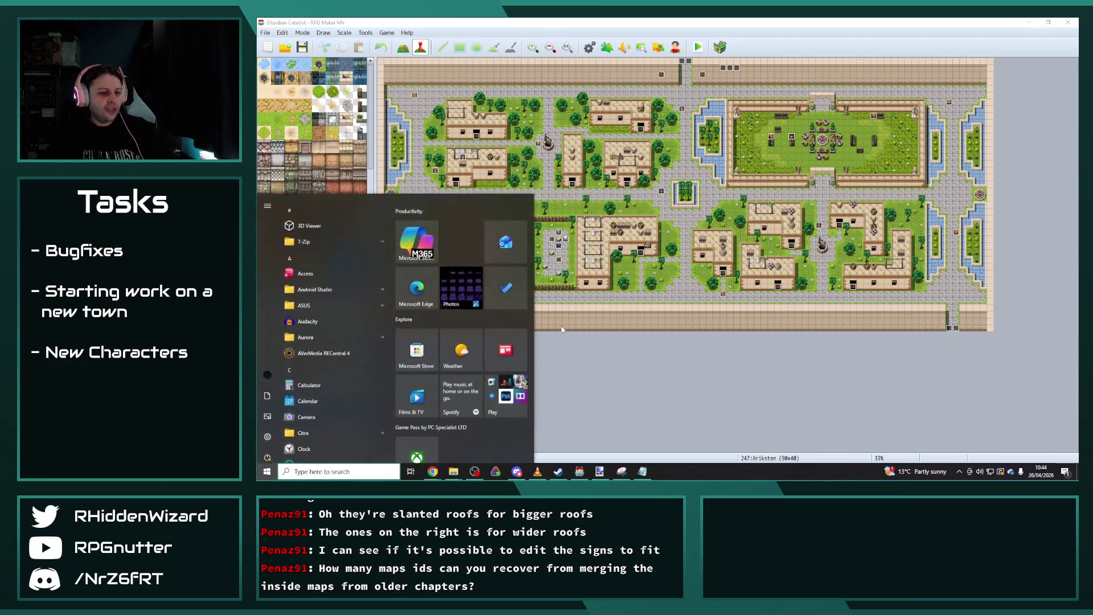
Launch Paint.NET, create a blank 800×600 image, and pencil the central path's left edge.
text(paint)
click(324, 239)
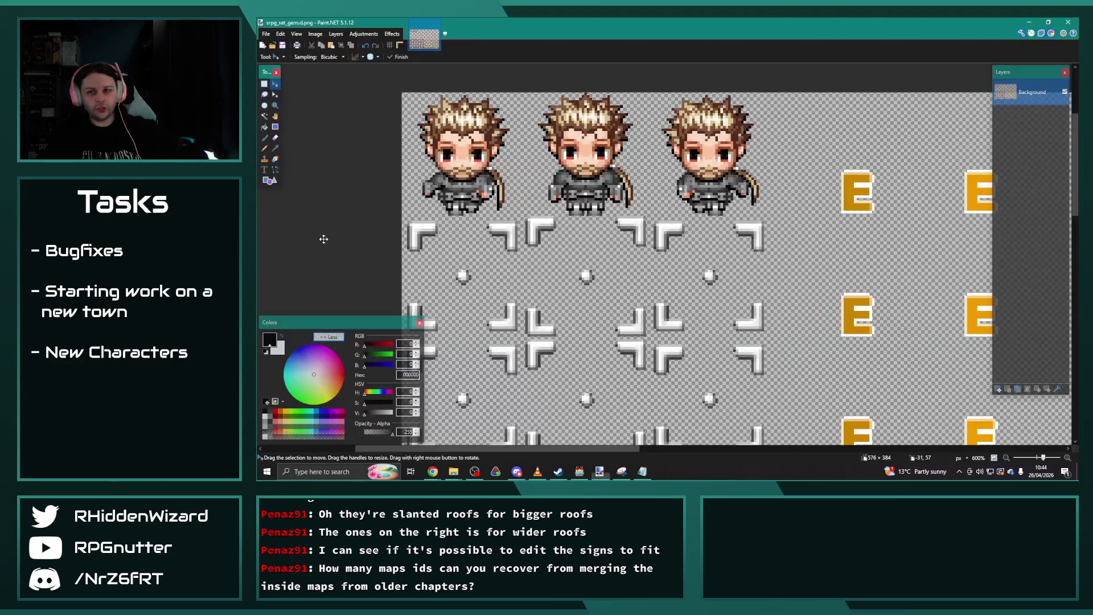
click(269, 35)
click(274, 44)
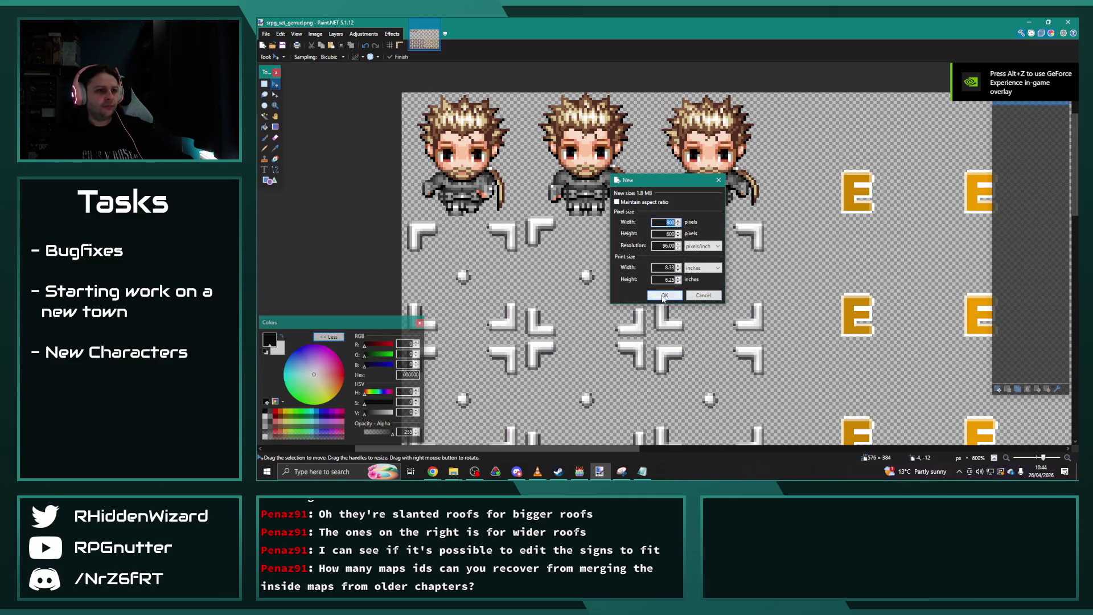
click(663, 296)
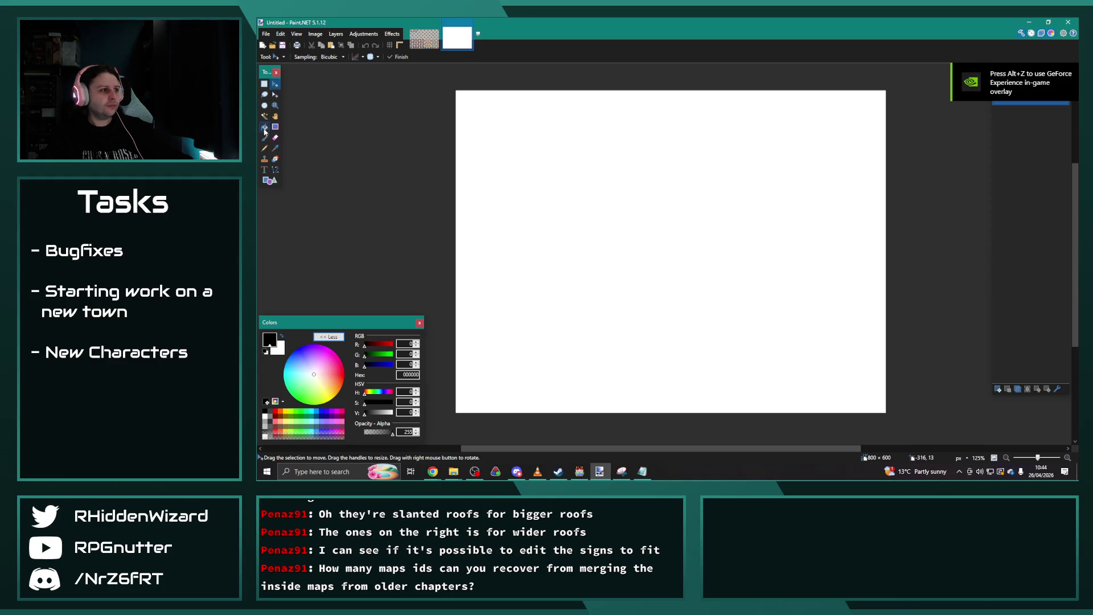
click(265, 148)
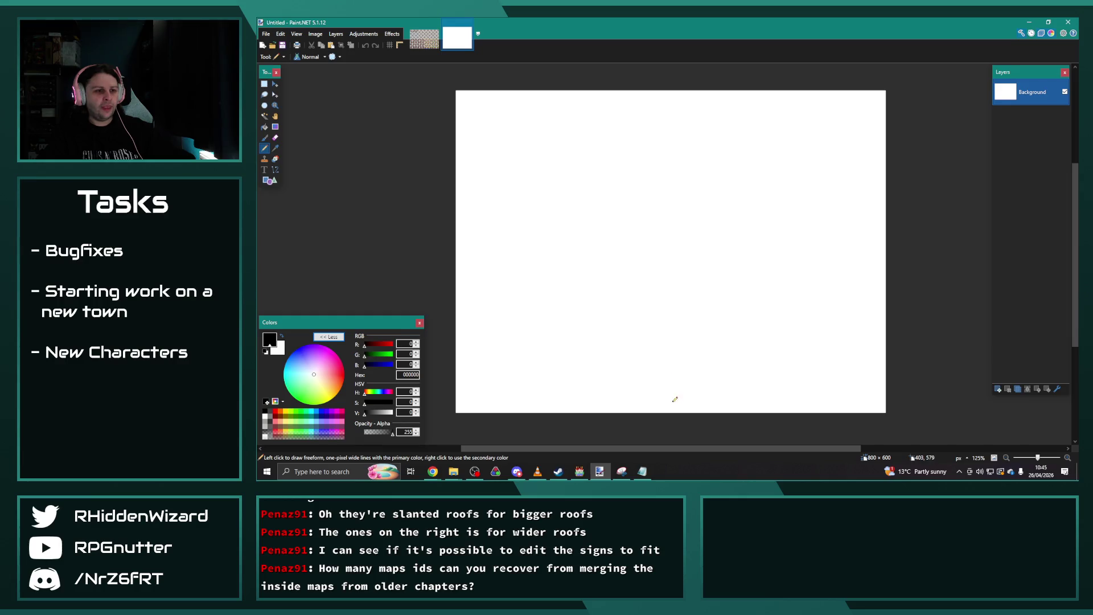
drag(661, 407, 657, 181)
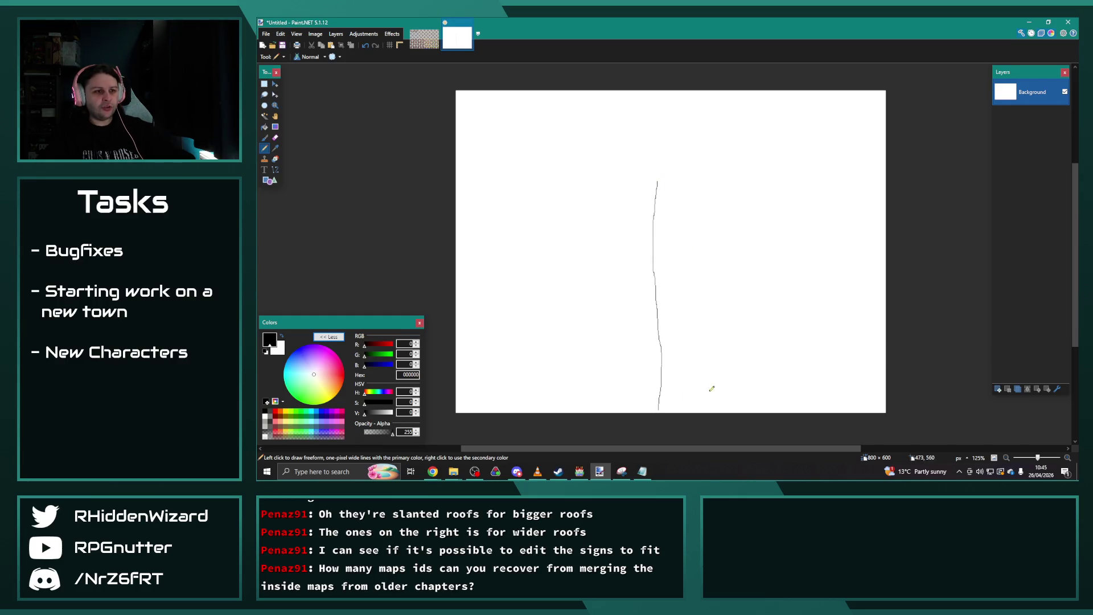
Sketch the central path, the Mayor area on top, and a branch to the Docks label.
mouse_move(697, 408)
mouse_down()
mouse_move(687, 179)
mouse_move(639, 171)
mouse_move(626, 113)
mouse_move(725, 131)
mouse_move(686, 178)
mouse_up()
drag(635, 136, 692, 129)
mouse_move(687, 204)
mouse_down()
mouse_move(730, 204)
mouse_move(753, 149)
mouse_up()
mouse_move(686, 215)
mouse_down()
mouse_move(781, 213)
mouse_move(743, 96)
mouse_move(852, 119)
mouse_move(755, 154)
mouse_up()
mouse_move(762, 108)
mouse_down()
mouse_move(762, 126)
mouse_move(786, 117)
mouse_move(799, 131)
mouse_move(822, 127)
mouse_move(814, 133)
mouse_up()
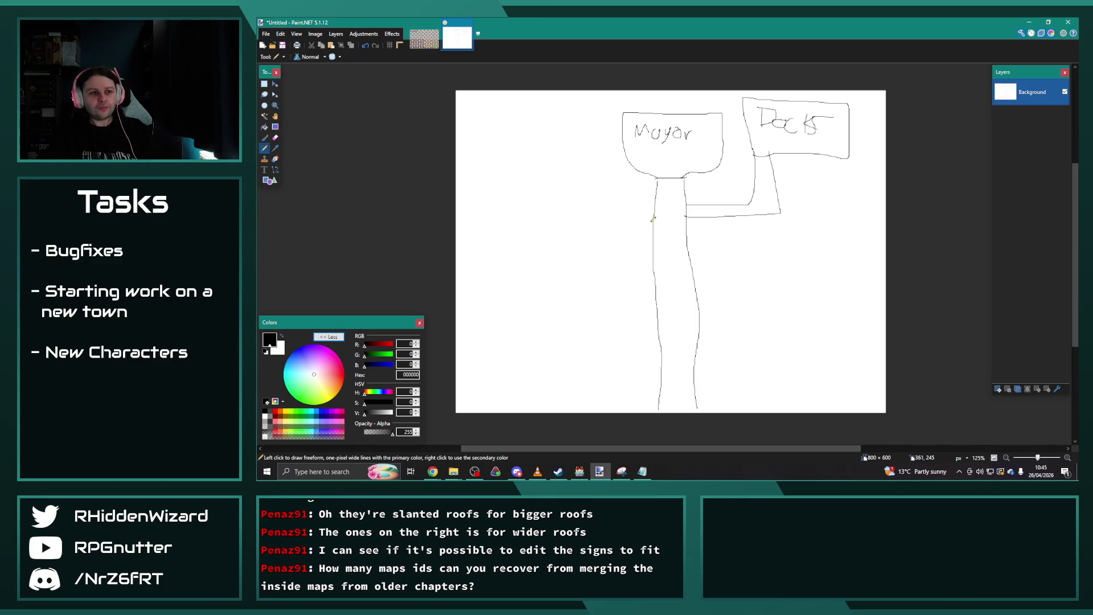
Draw the labelled Shops and Residential boxes, then start a pink boundary over Mayor.
mouse_move(651, 218)
mouse_down()
mouse_move(546, 222)
mouse_move(546, 364)
mouse_move(660, 367)
mouse_up()
mouse_move(582, 238)
mouse_down()
mouse_move(580, 260)
mouse_move(558, 266)
mouse_move(587, 267)
mouse_move(589, 285)
mouse_move(605, 278)
mouse_move(592, 286)
mouse_up()
mouse_move(609, 300)
mouse_down()
mouse_move(602, 316)
mouse_move(620, 299)
mouse_move(607, 305)
mouse_move(609, 323)
mouse_up()
mouse_move(689, 245)
mouse_down()
mouse_move(836, 246)
mouse_move(739, 385)
mouse_move(698, 378)
mouse_up()
mouse_move(719, 267)
mouse_down()
mouse_move(714, 296)
mouse_move(790, 274)
mouse_move(791, 296)
mouse_move(806, 290)
mouse_up()
drag(725, 312, 813, 337)
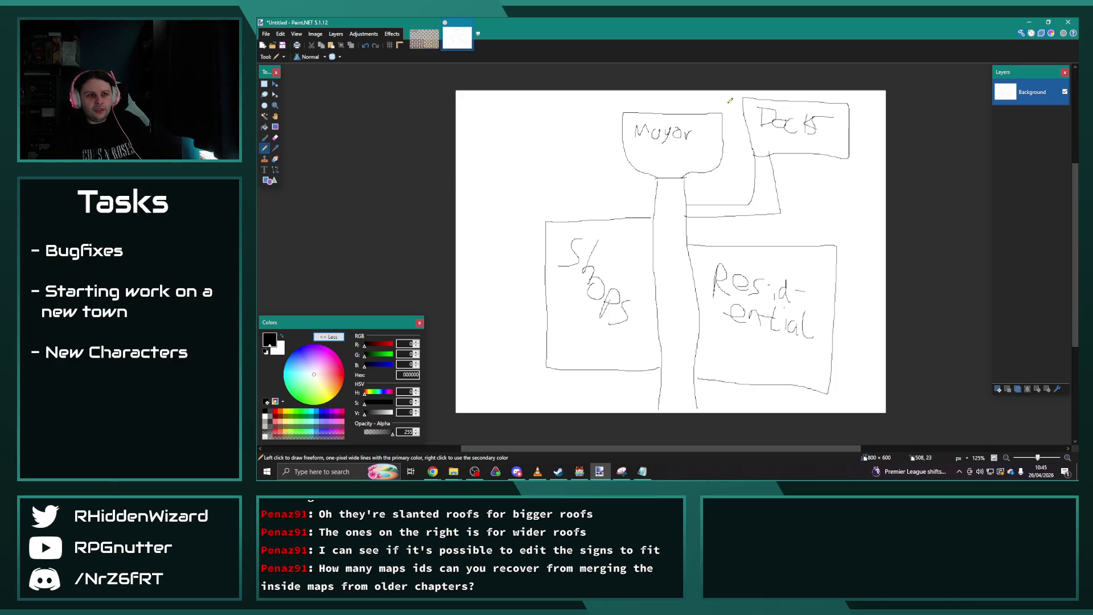
click(342, 363)
mouse_move(663, 94)
mouse_down()
mouse_move(715, 94)
mouse_move(731, 155)
mouse_move(844, 220)
mouse_move(854, 373)
mouse_move(805, 402)
mouse_move(595, 395)
mouse_move(507, 324)
mouse_move(561, 120)
mouse_move(685, 91)
mouse_up()
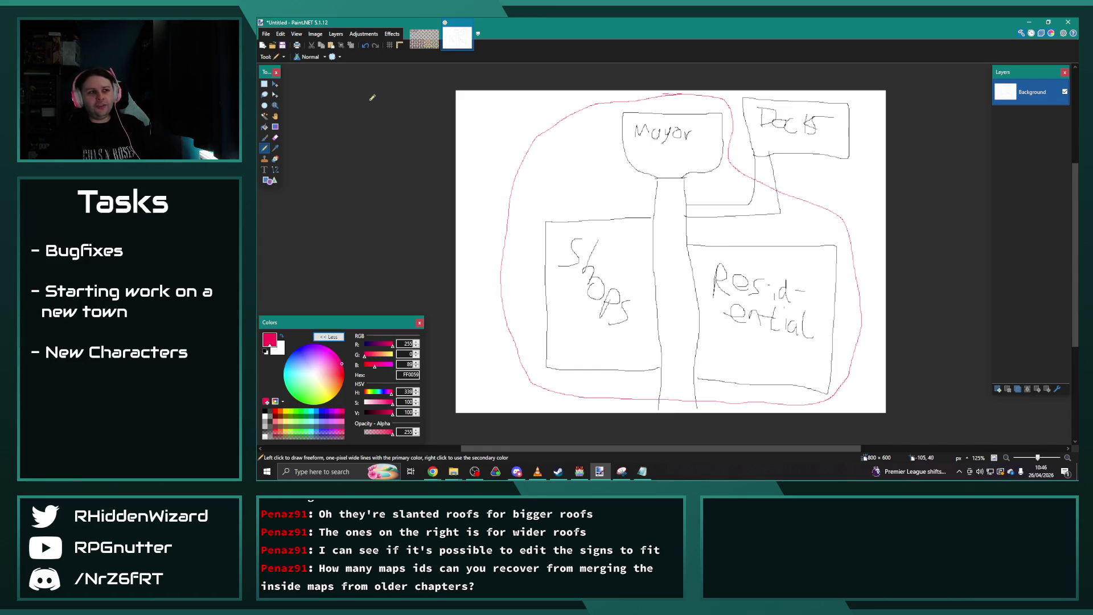
Outline Shops and Mayor in blue, Residential in red, and circle Docks in green.
click(299, 348)
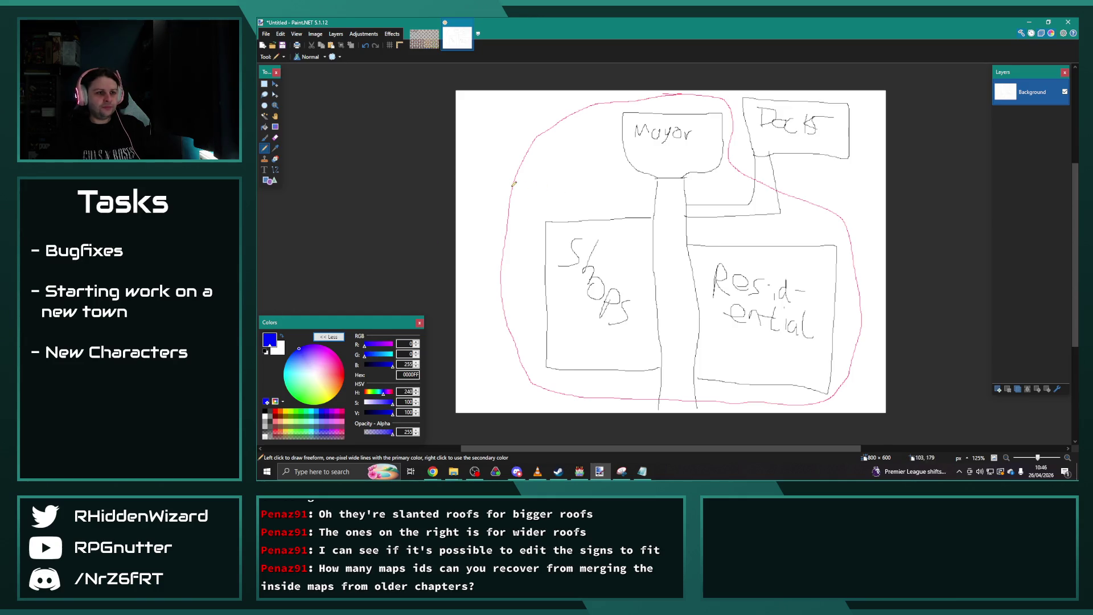
mouse_move(520, 168)
mouse_down()
mouse_move(696, 170)
mouse_move(710, 370)
mouse_move(589, 388)
mouse_move(530, 333)
mouse_move(539, 167)
mouse_up()
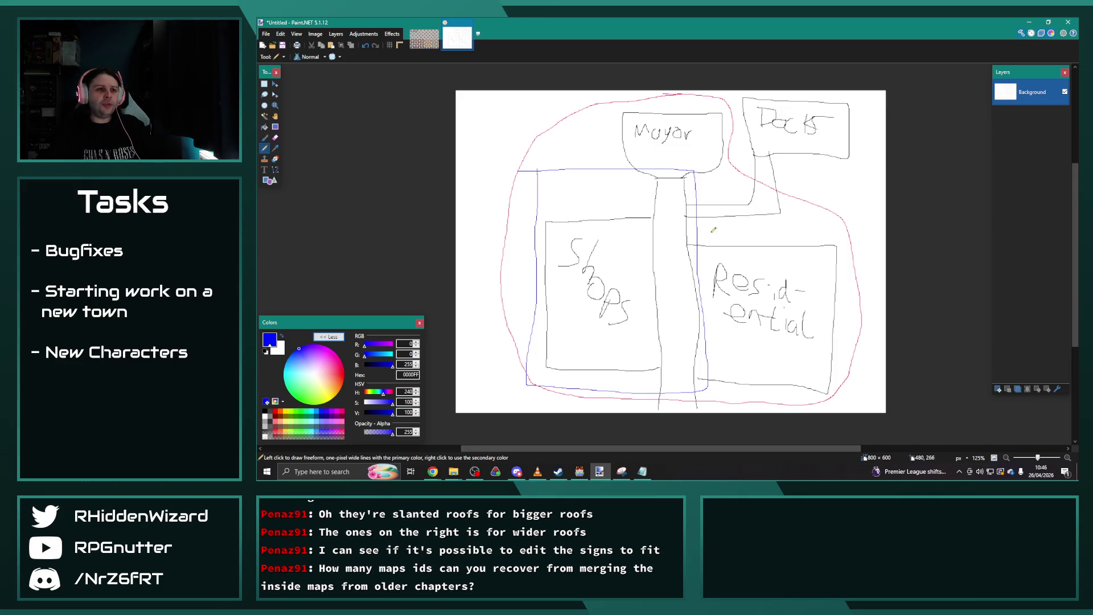
mouse_move(622, 163)
mouse_down()
mouse_move(615, 147)
mouse_move(629, 105)
mouse_move(728, 98)
mouse_move(735, 129)
mouse_move(694, 181)
mouse_up()
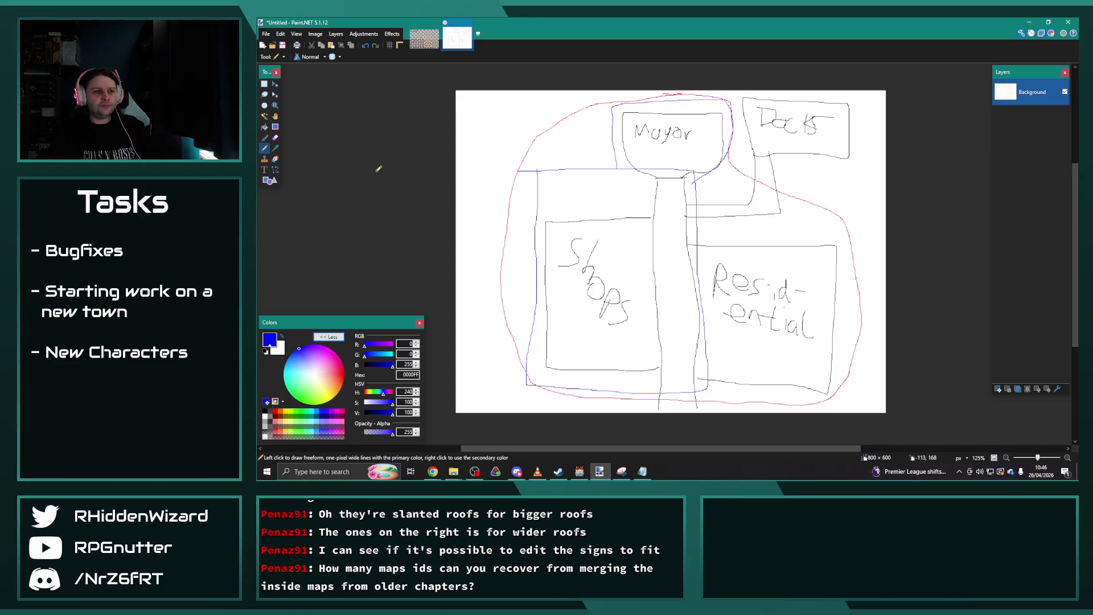
click(342, 369)
mouse_move(855, 229)
mouse_down()
mouse_move(696, 227)
mouse_move(691, 342)
mouse_move(801, 389)
mouse_move(851, 262)
mouse_move(848, 225)
mouse_up()
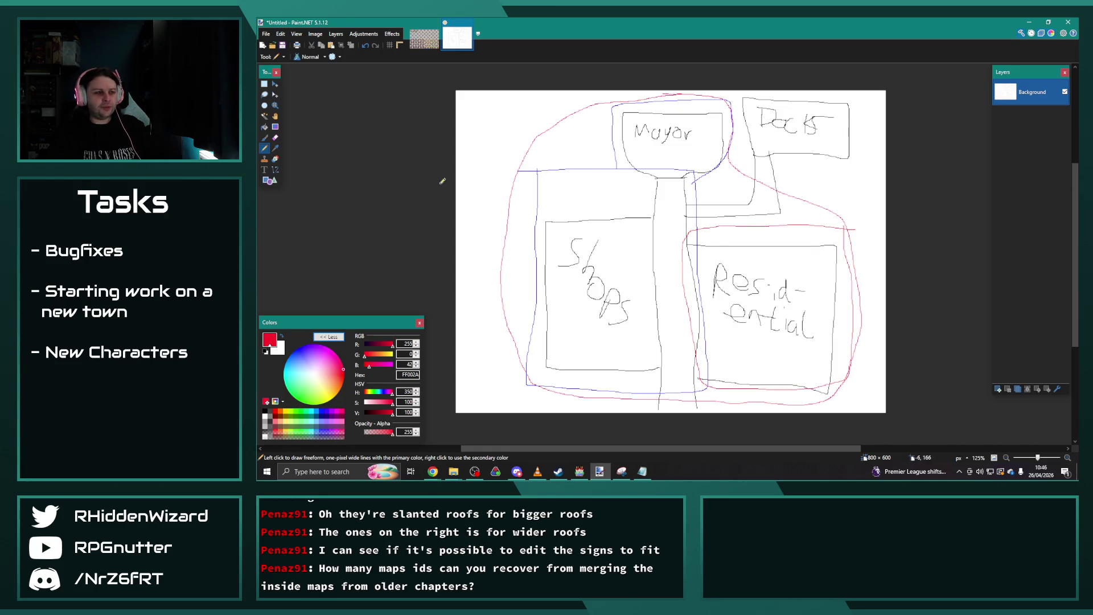
click(290, 392)
mouse_move(742, 89)
mouse_down()
mouse_move(747, 171)
mouse_move(863, 117)
mouse_move(736, 94)
mouse_up()
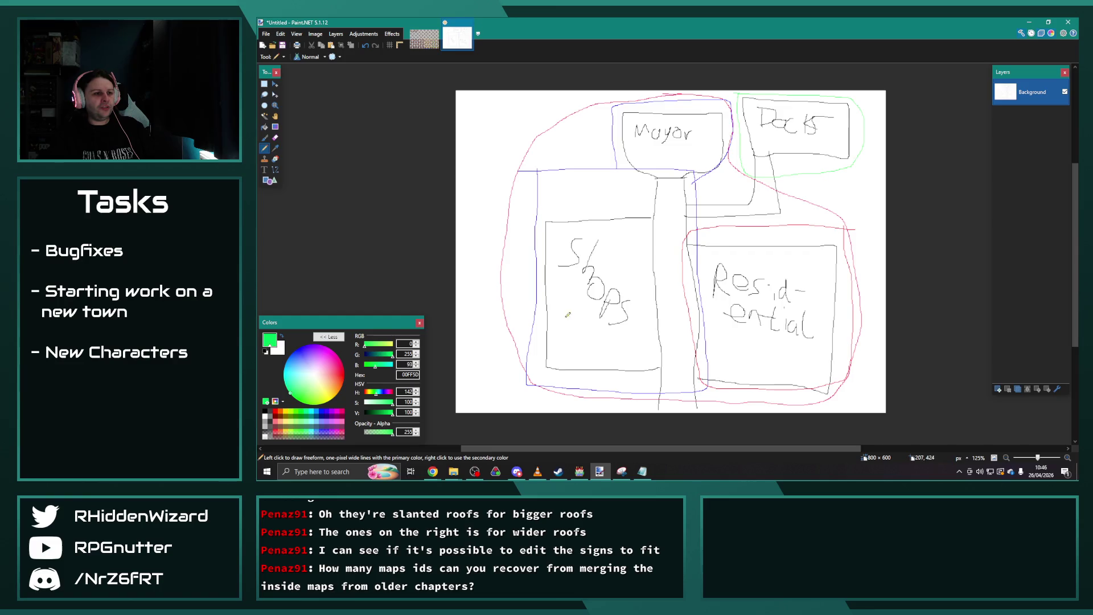
mouse_move(562, 317)
mouse_down()
mouse_move(579, 317)
mouse_move(574, 335)
mouse_up()
Finish the green "Int." note under Shops, then close Paint.NET.
drag(569, 336, 621, 336)
click(620, 337)
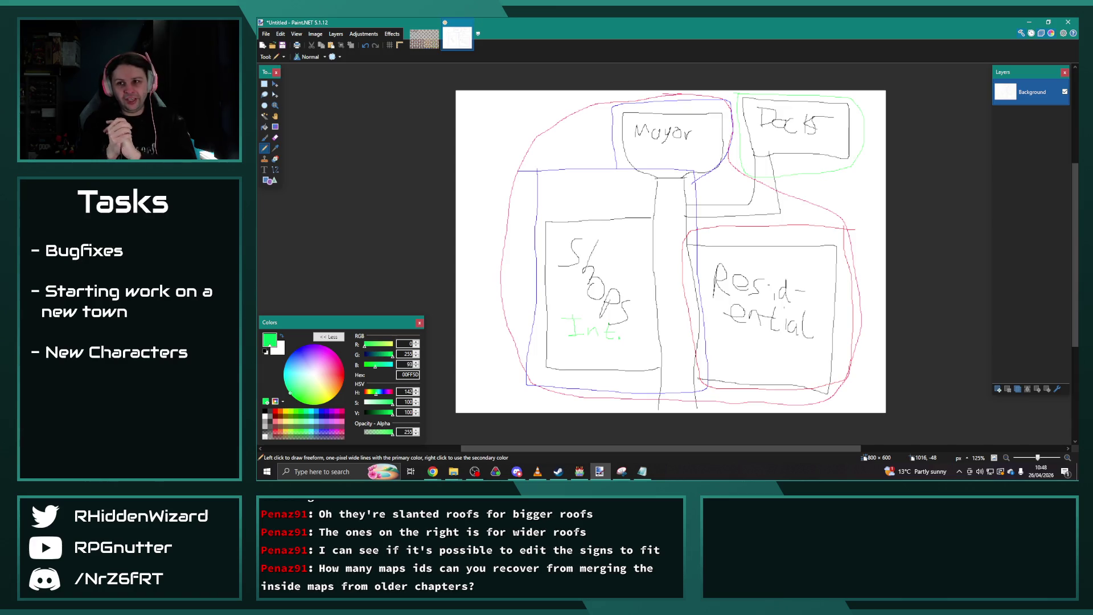
key(alt+Tab)
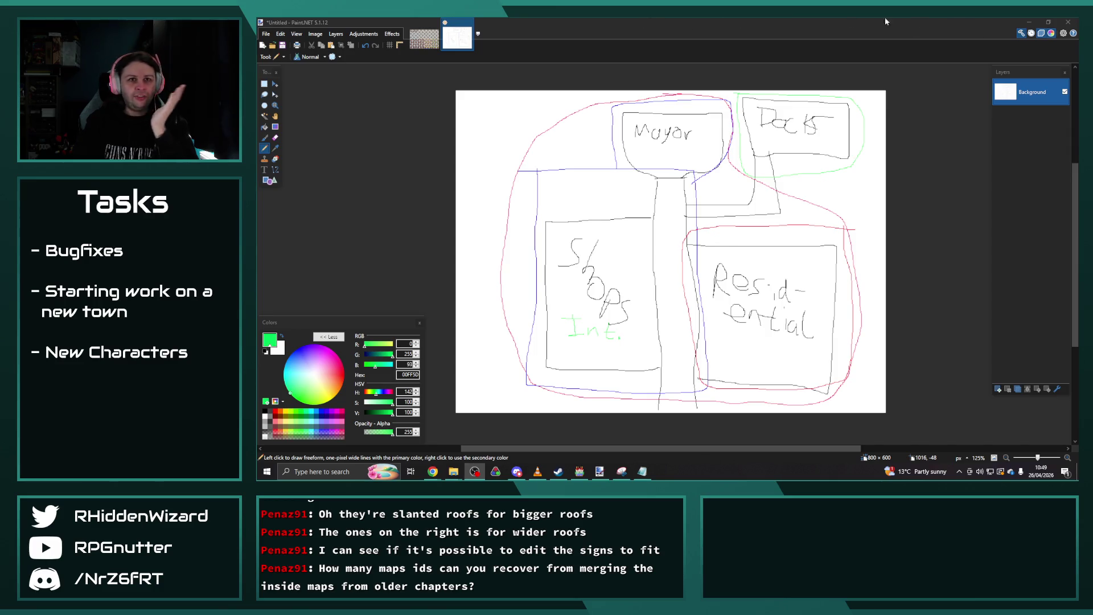
click(1069, 22)
Discard the sketch, open the Goodboatistan map, and view Arikstan's properties without changes.
click(647, 297)
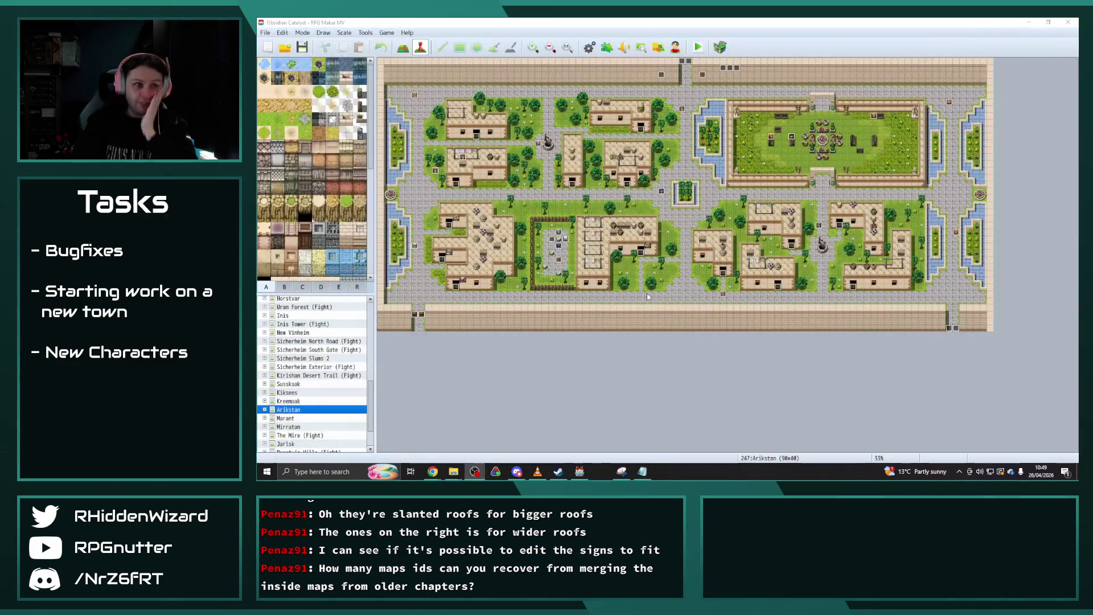
scroll(319, 399, down, 2)
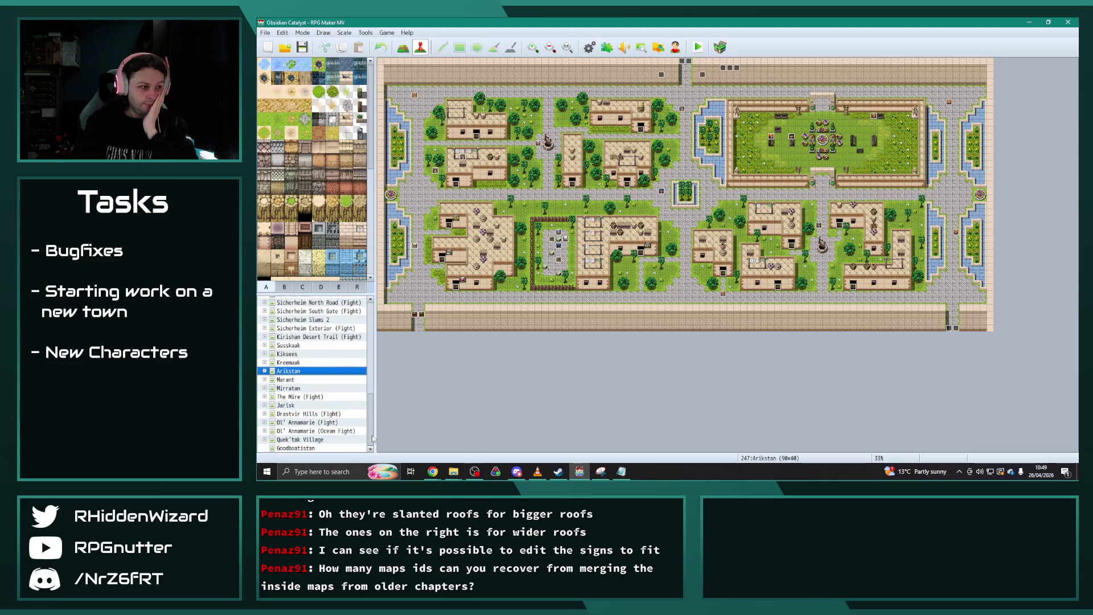
click(320, 449)
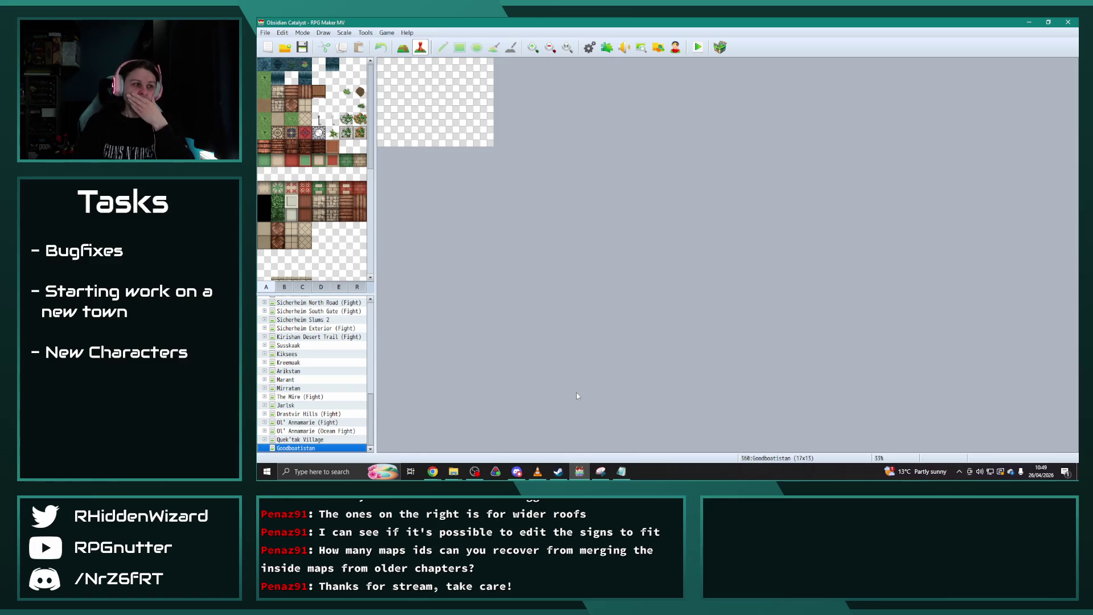
right_click(310, 371)
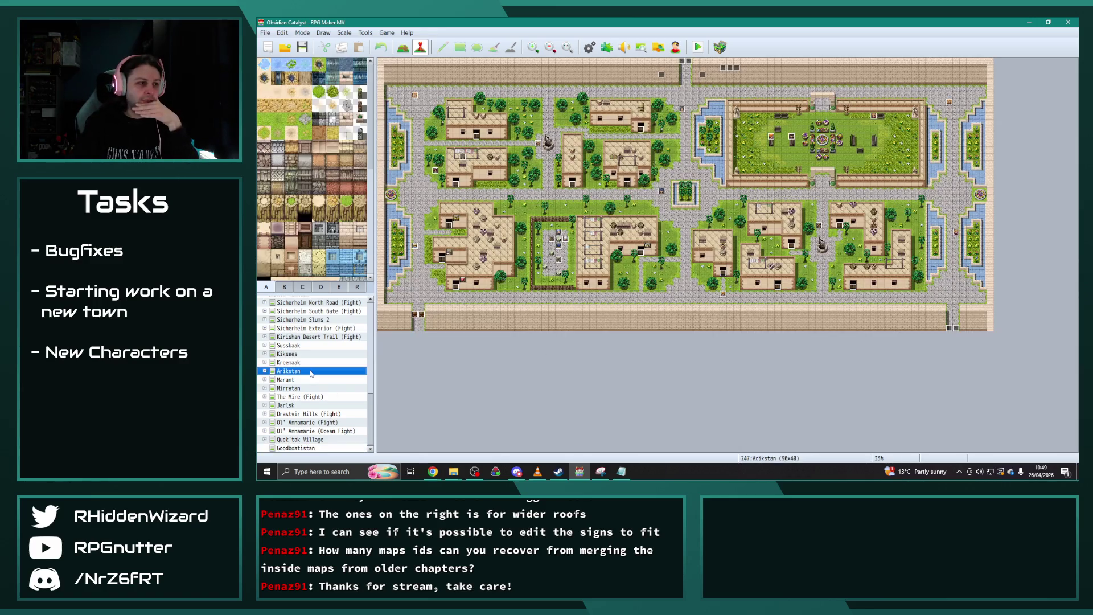
click(329, 357)
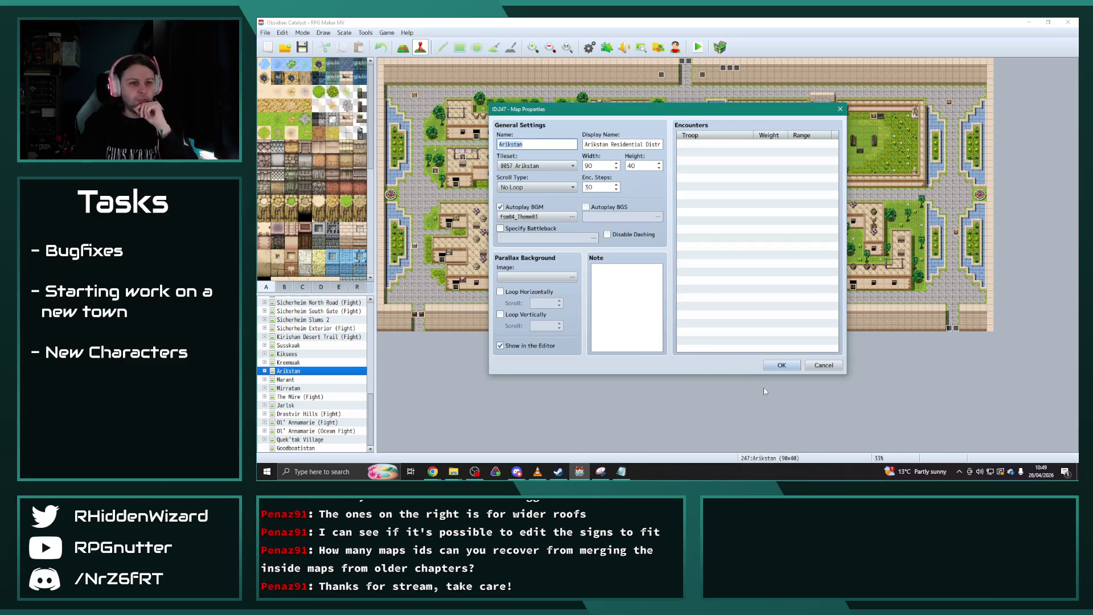
click(780, 366)
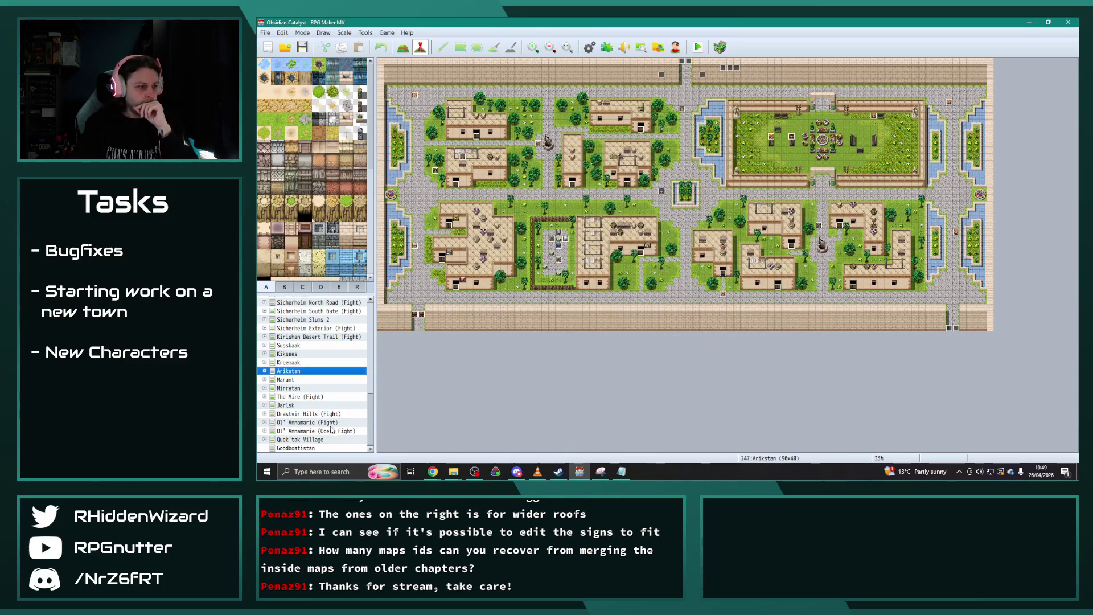
Resize the Goodboatistan map to width 40 and height 90.
right_click(305, 449)
click(325, 357)
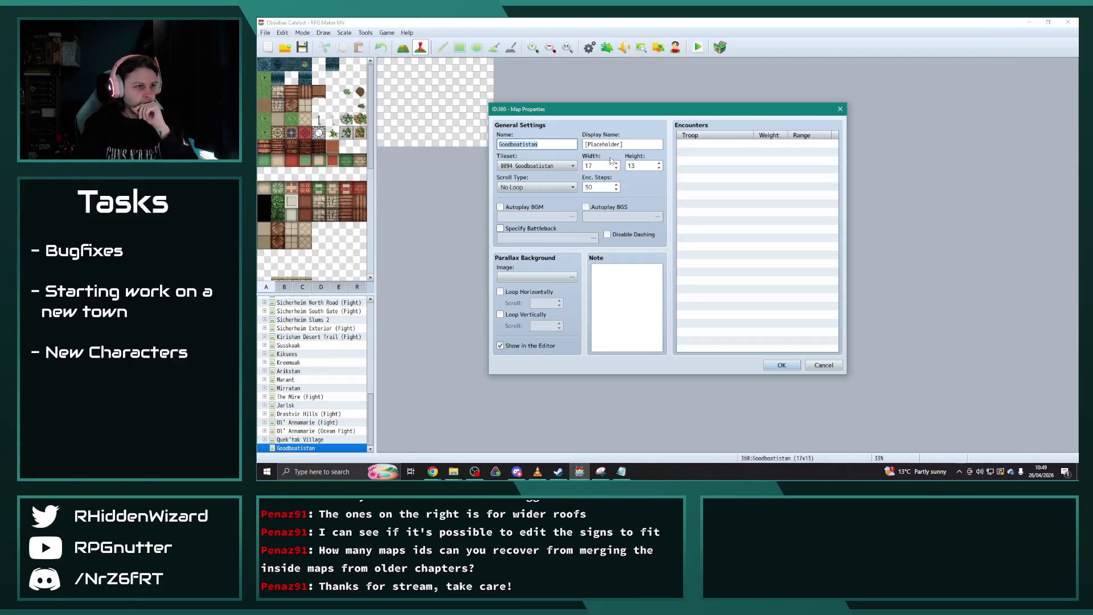
double_click(603, 165)
text(40)
double_click(647, 164)
text(90)
click(781, 365)
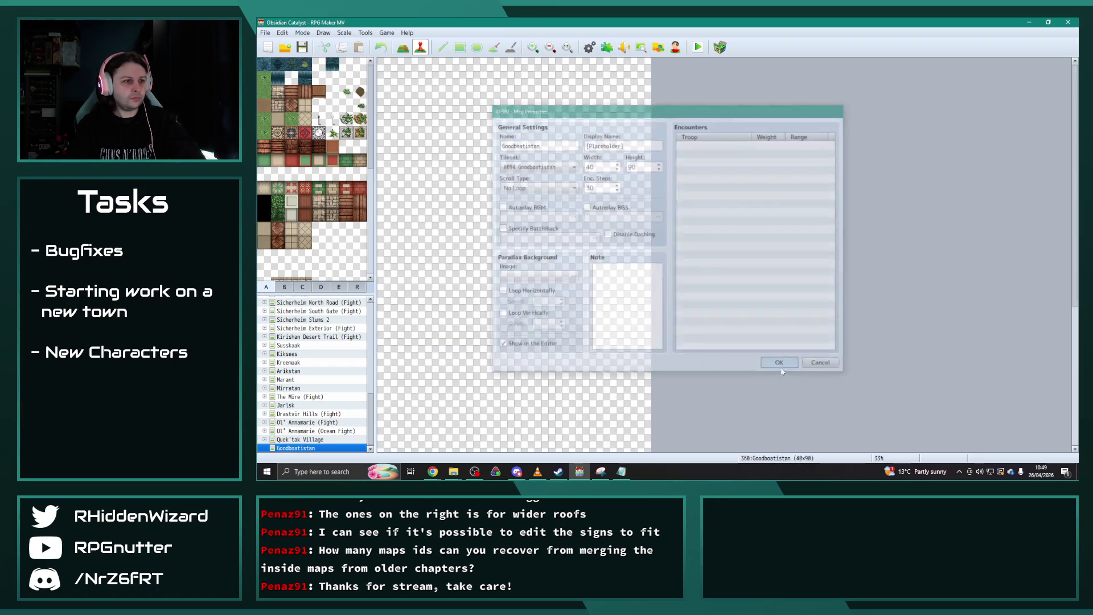
scroll(663, 297, down, 2)
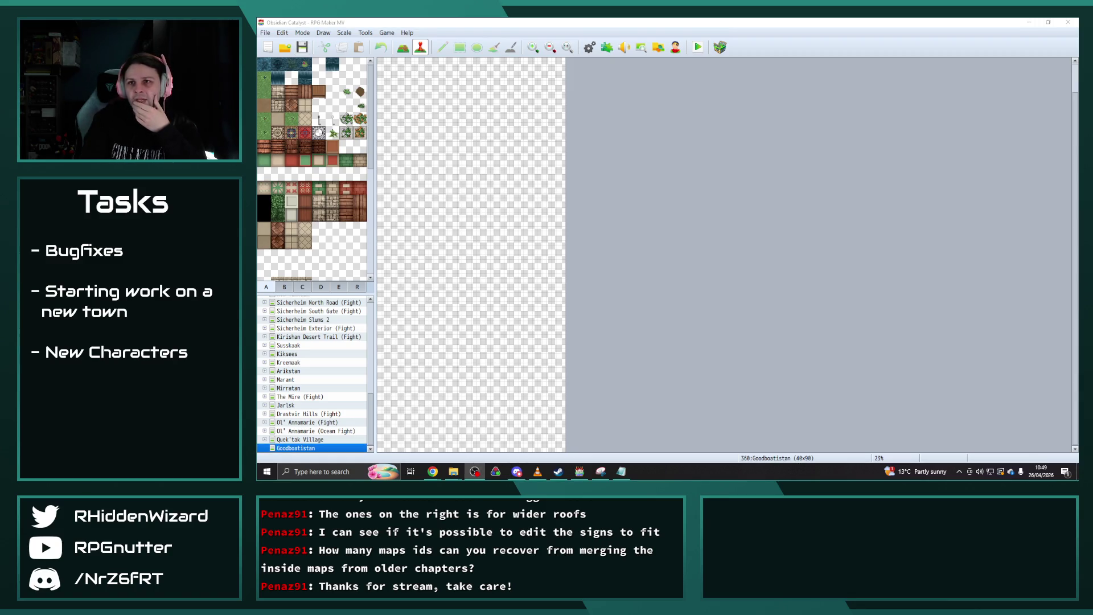
Bring the map editor forward, preview the Explorer windows, then switch to the ClassExp spreadsheet.
click(669, 176)
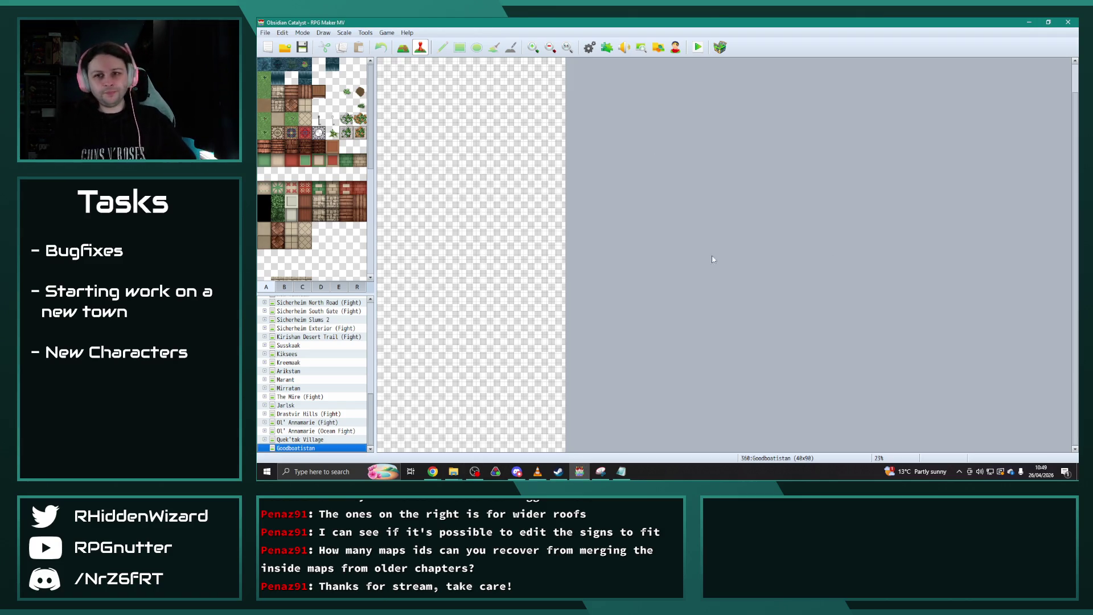
click(453, 472)
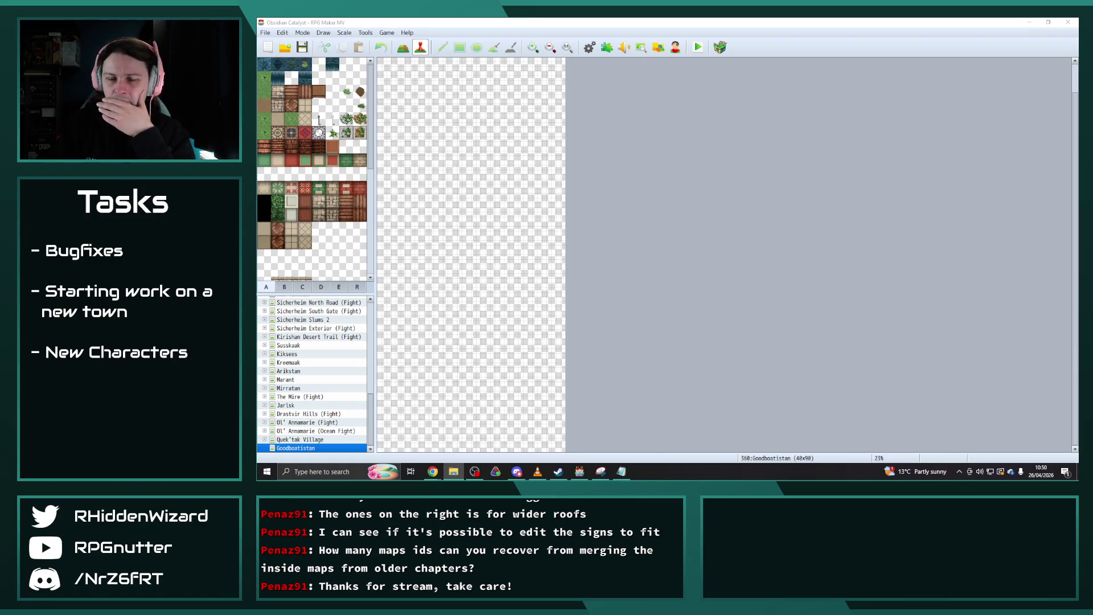
key(alt+Tab)
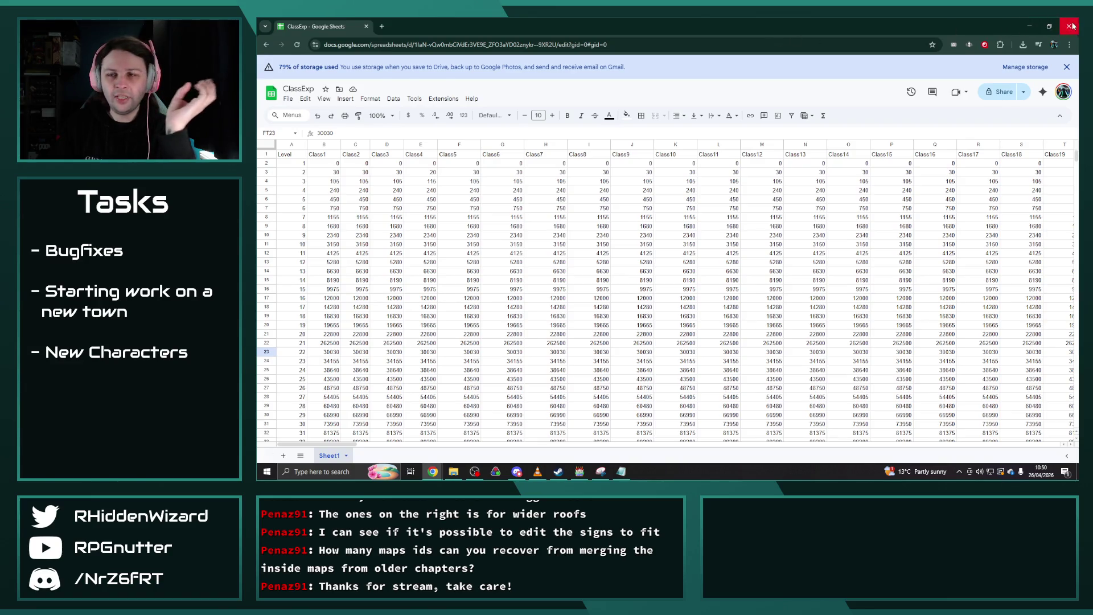
Close the Chrome window holding the ClassExp spreadsheet.
click(1071, 25)
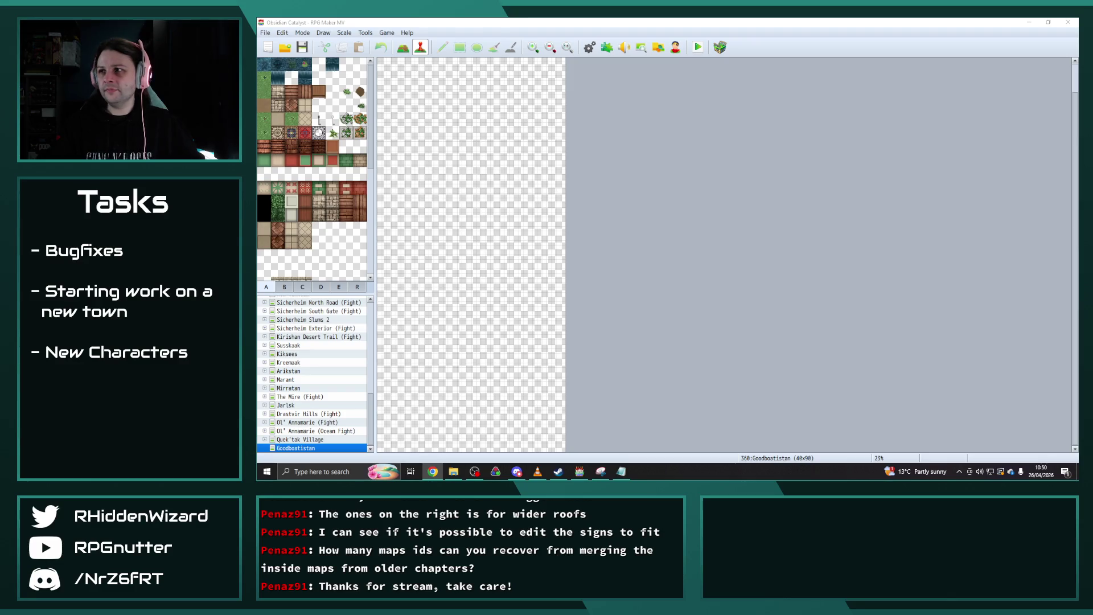
Build the game's distribution package, confirm the success message, then switch to File Explorer.
click(274, 24)
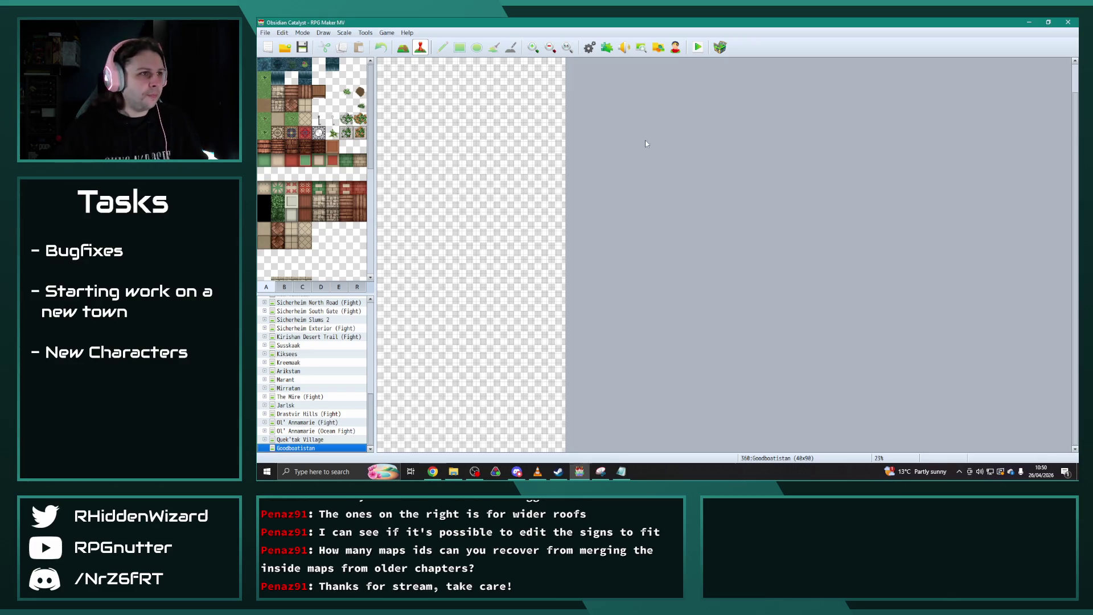
click(265, 32)
click(290, 86)
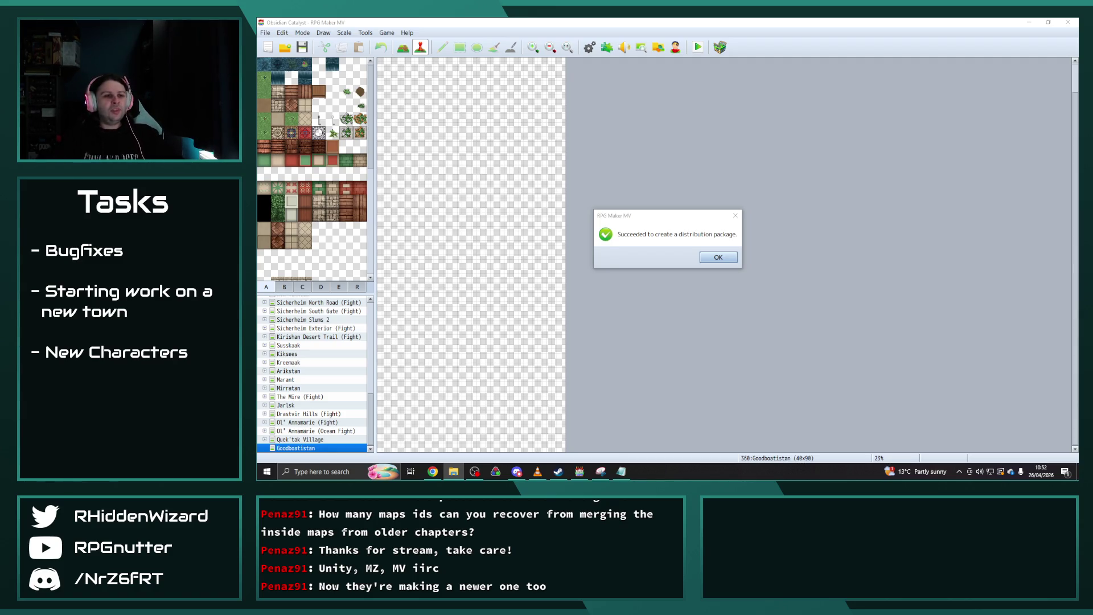
click(725, 261)
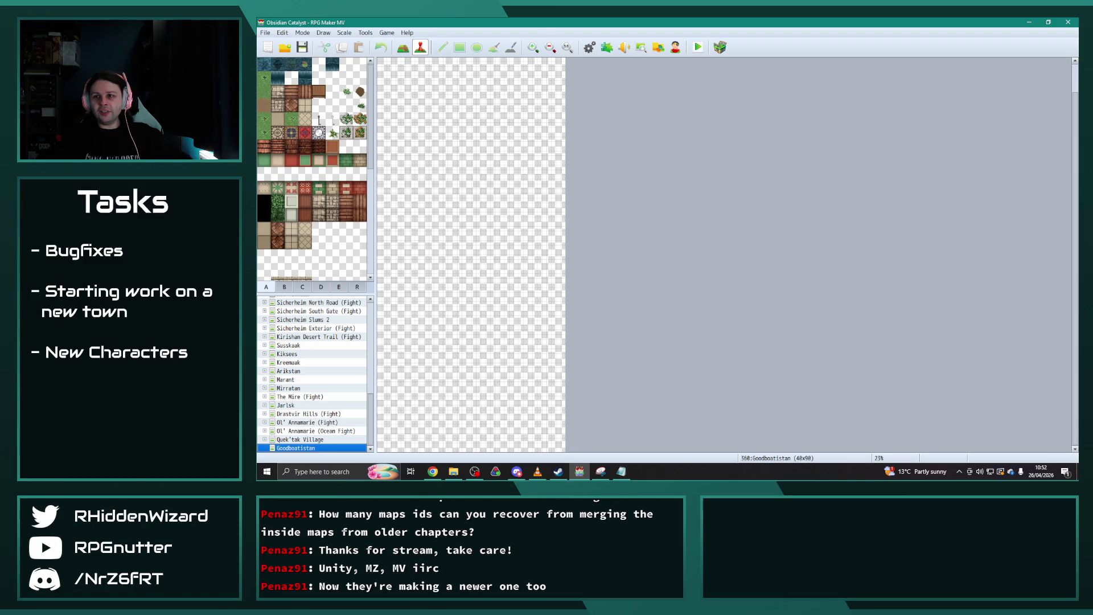
key(super+e)
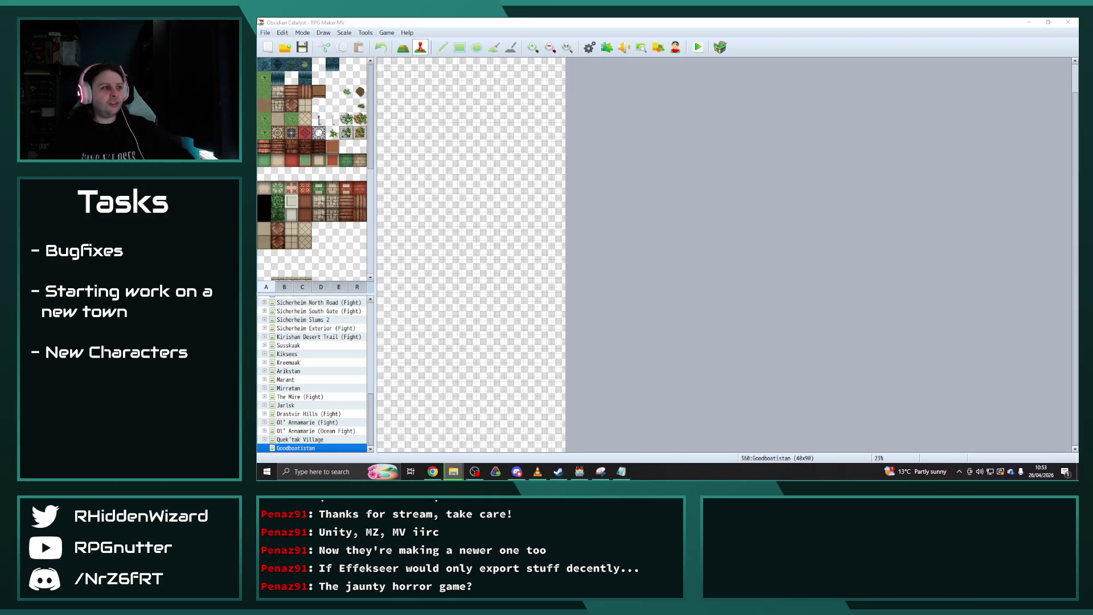
Run File > Deployment for Linux and dismiss the 'Succeeded to create a distribution package' message.
click(265, 32)
click(287, 85)
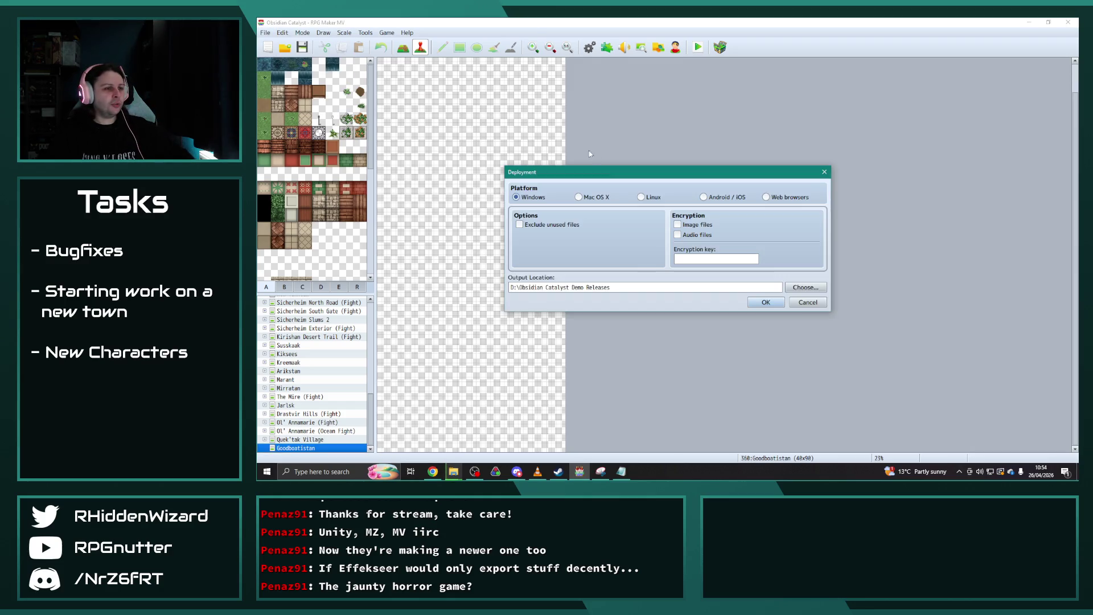
key(Escape)
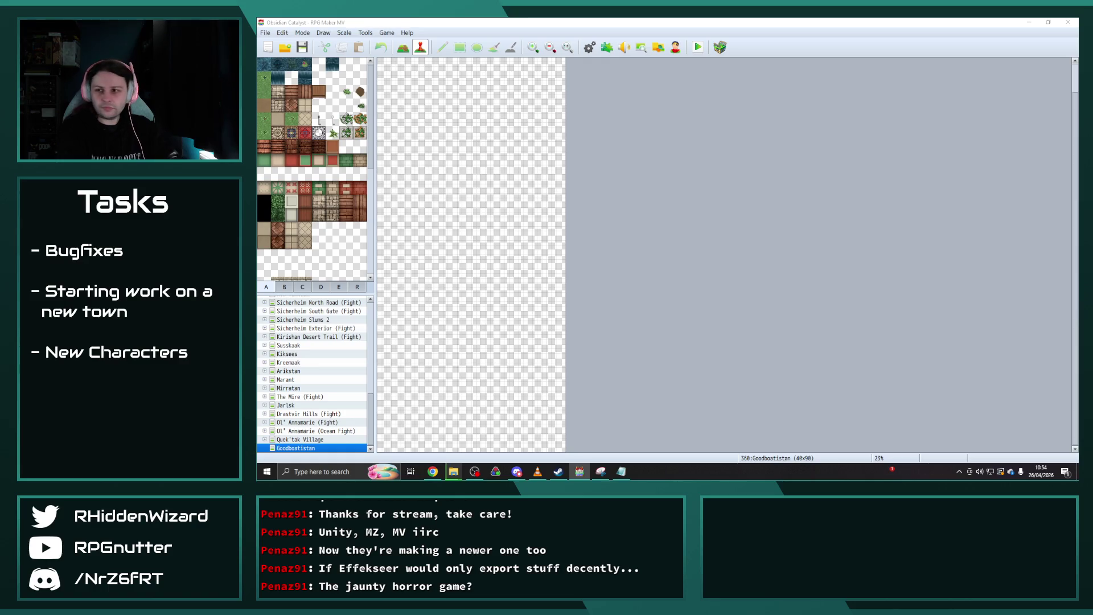
key(Return)
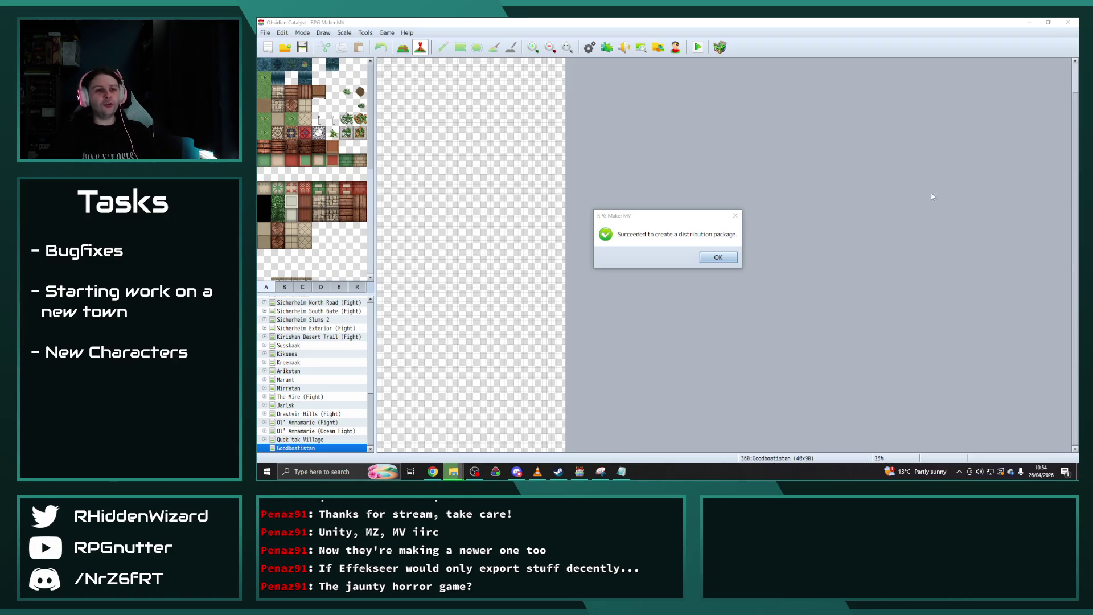
click(718, 256)
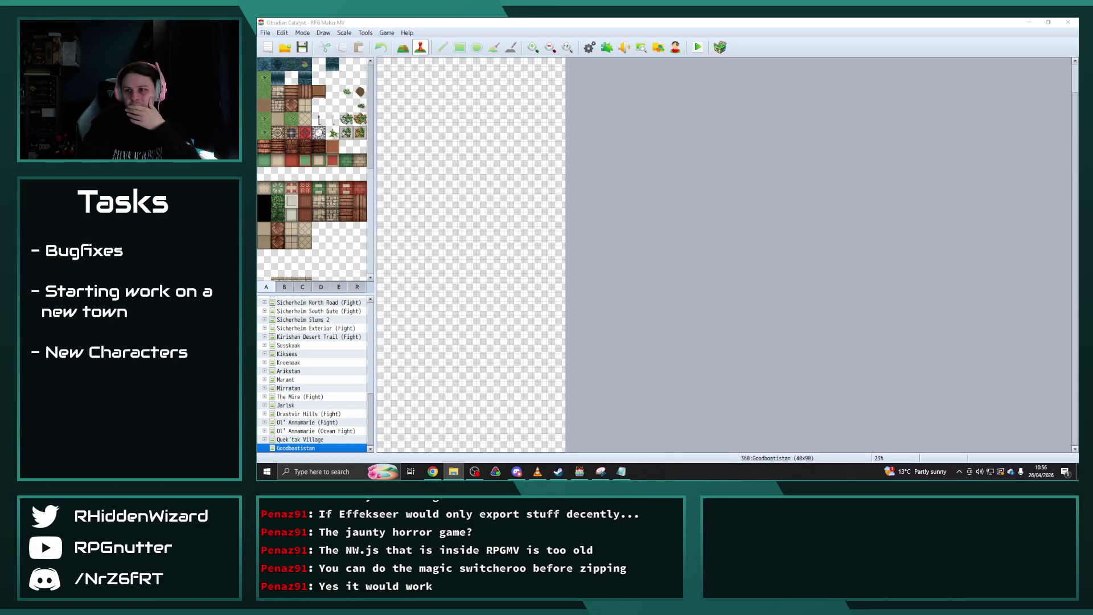
Drag the Explorer window showing the Linux release folder in from the screen edge.
drag(1092, 94, 512, 76)
Select the nw file in the Linux release and reposition the release folder window.
click(585, 227)
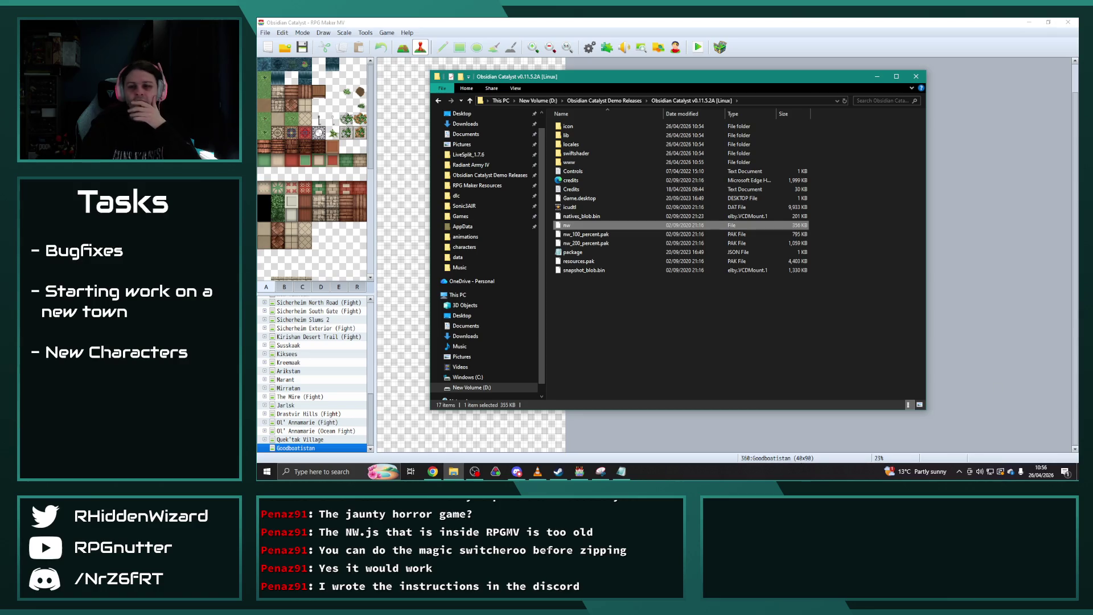
key(alt+Tab)
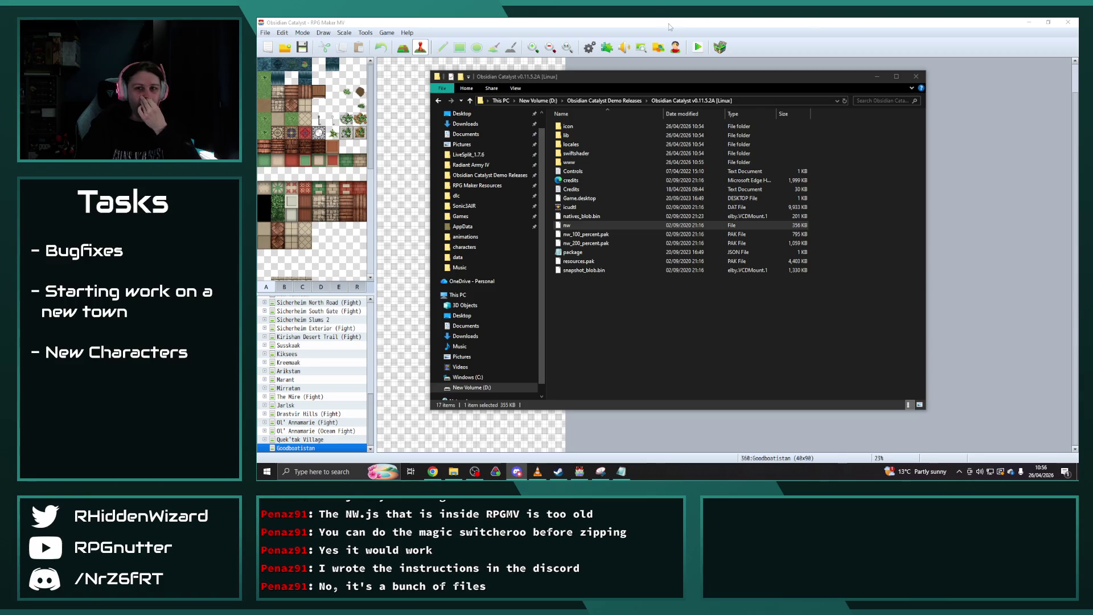
mouse_move(627, 77)
mouse_down()
mouse_move(670, 62)
mouse_move(654, 62)
mouse_up()
key(alt+Tab)
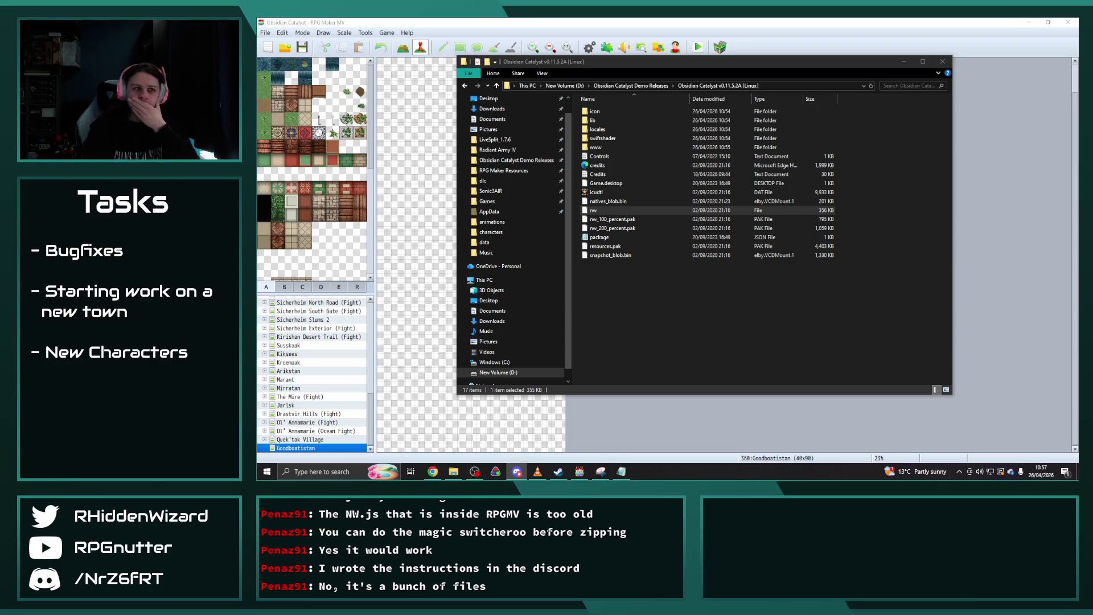
drag(764, 63, 688, 72)
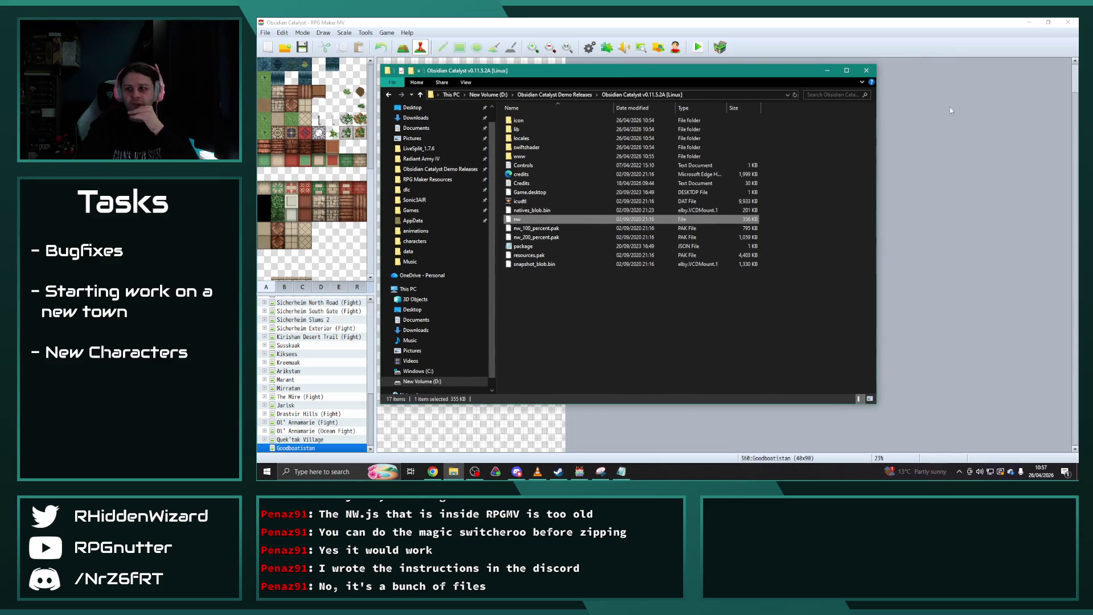
Open Documents Backup > Humble Bundle 8 in a new Explorer window.
key(alt+Tab)
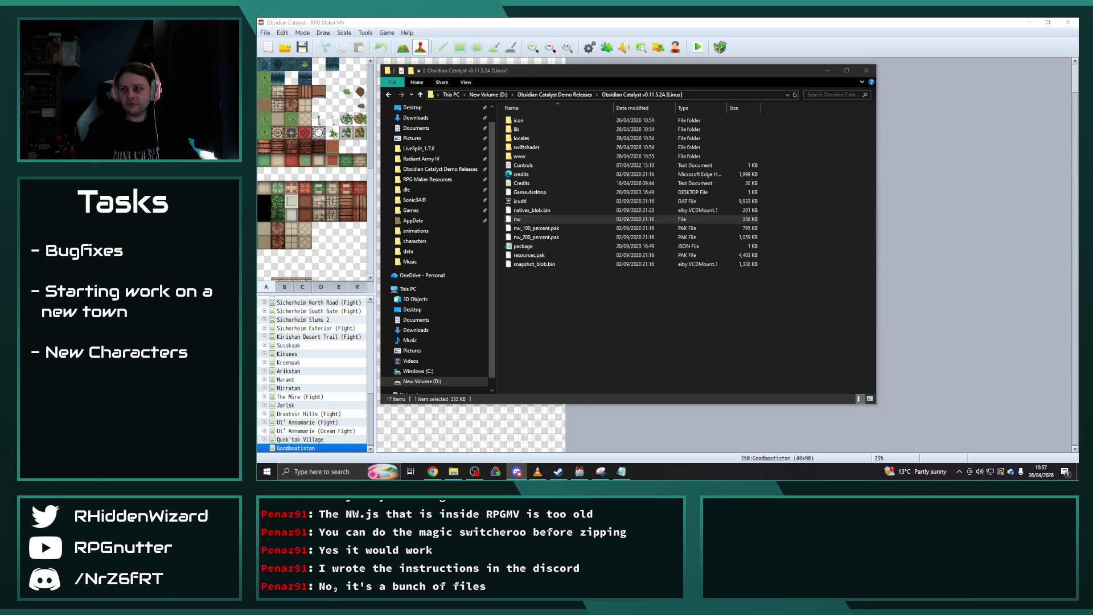
key(alt+Tab)
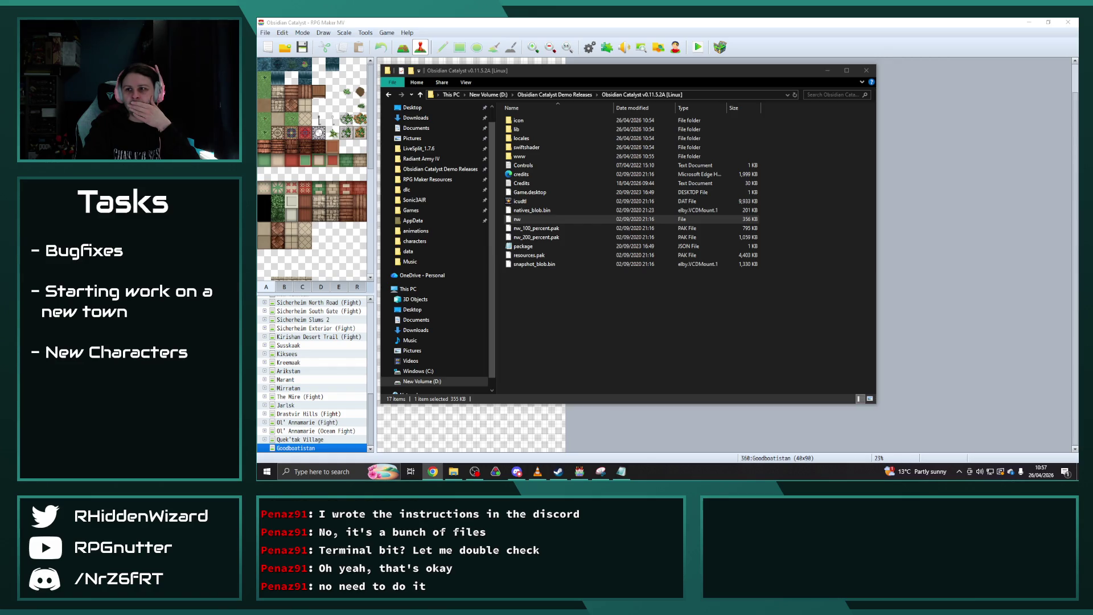
click(659, 48)
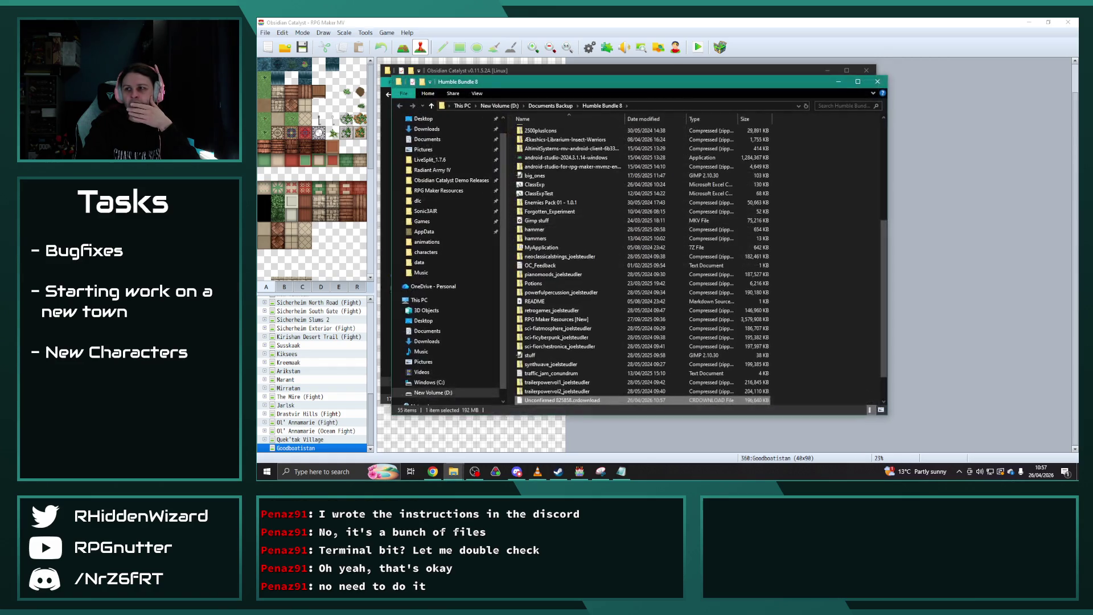
Extract the nwjs-v0.111.0-win-x64 archive, then go up to the Obsidian Catalyst Demo Releases folder.
key(ctrl+w)
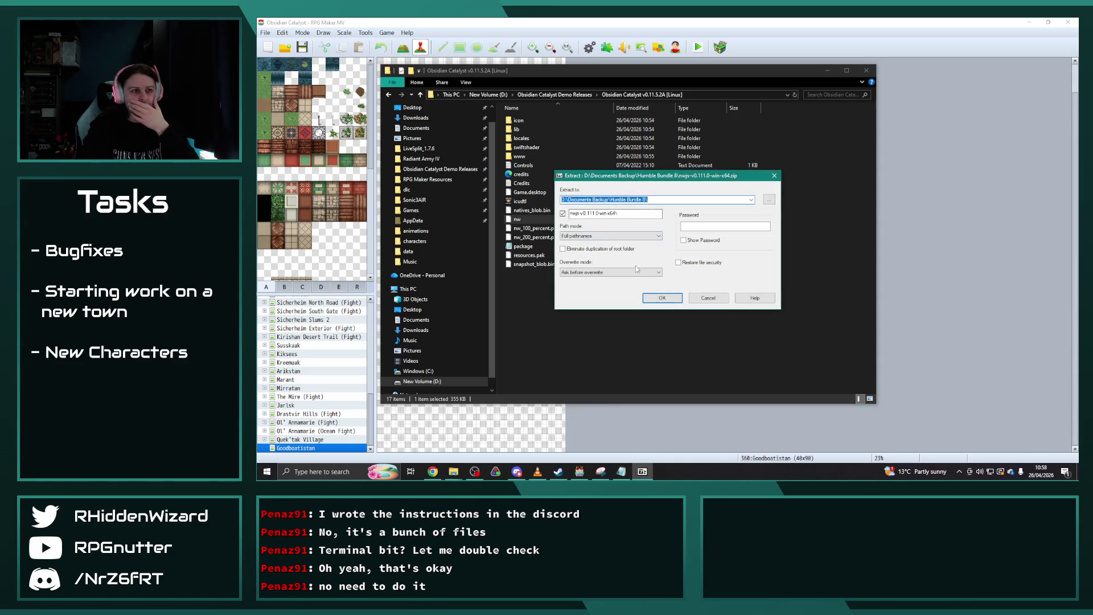
key(Return)
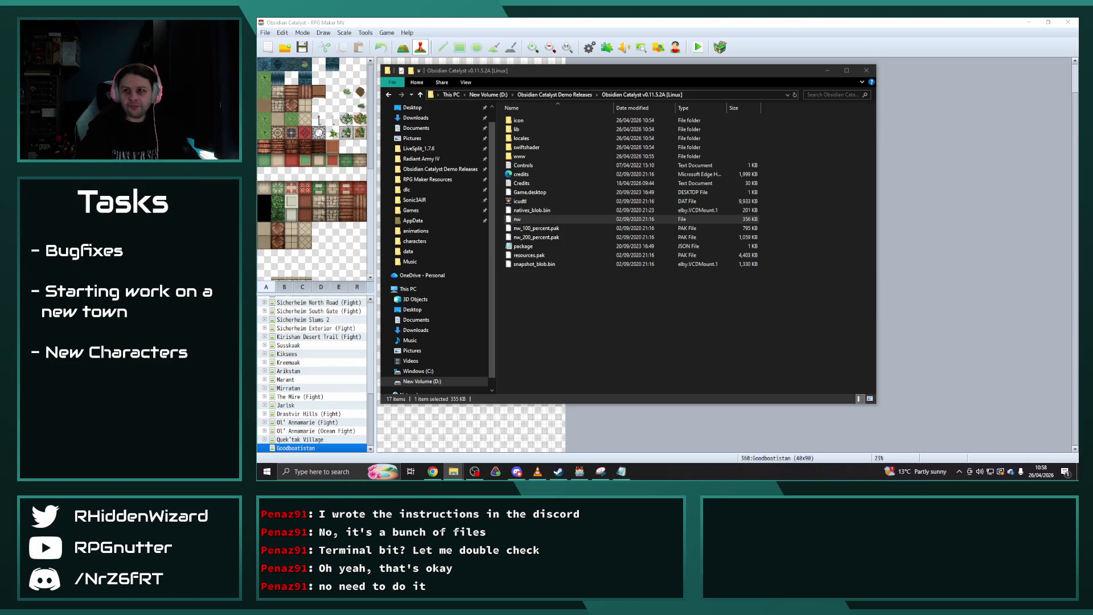
key(alt+Up)
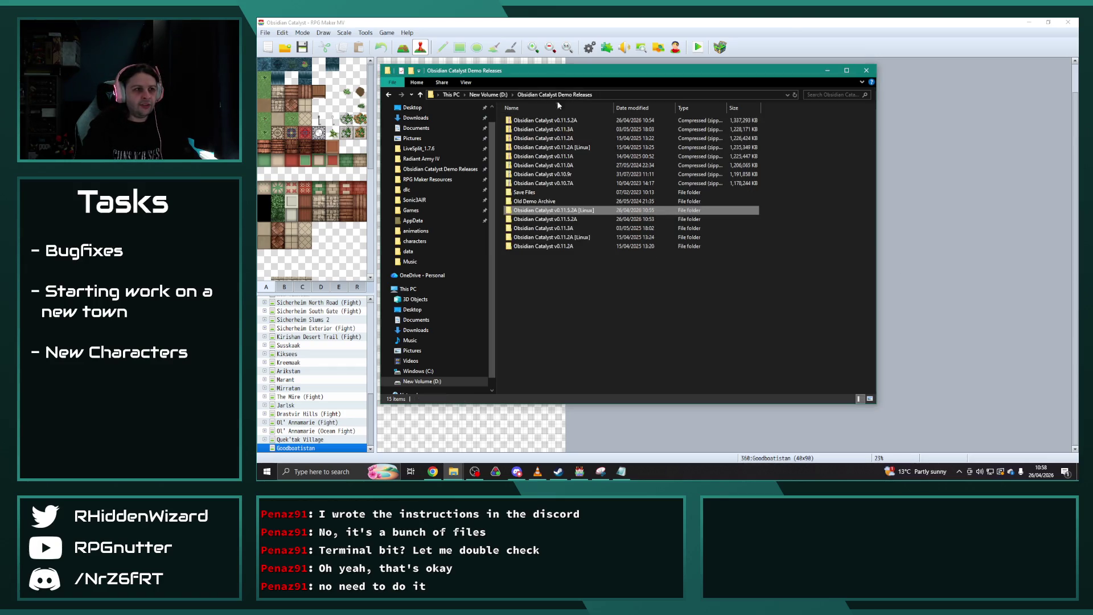
Paste the nwjs-v0.111.0-win-x64 folder into Demo Releases and open the v0.11.5.2A [Linux] folder.
key(ctrl+v)
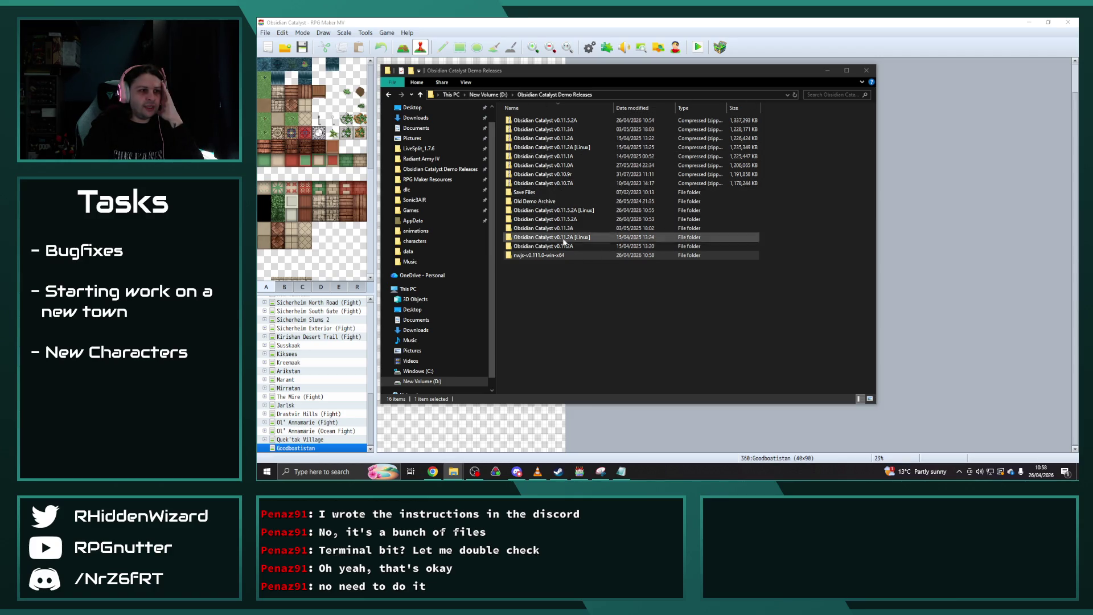
double_click(561, 211)
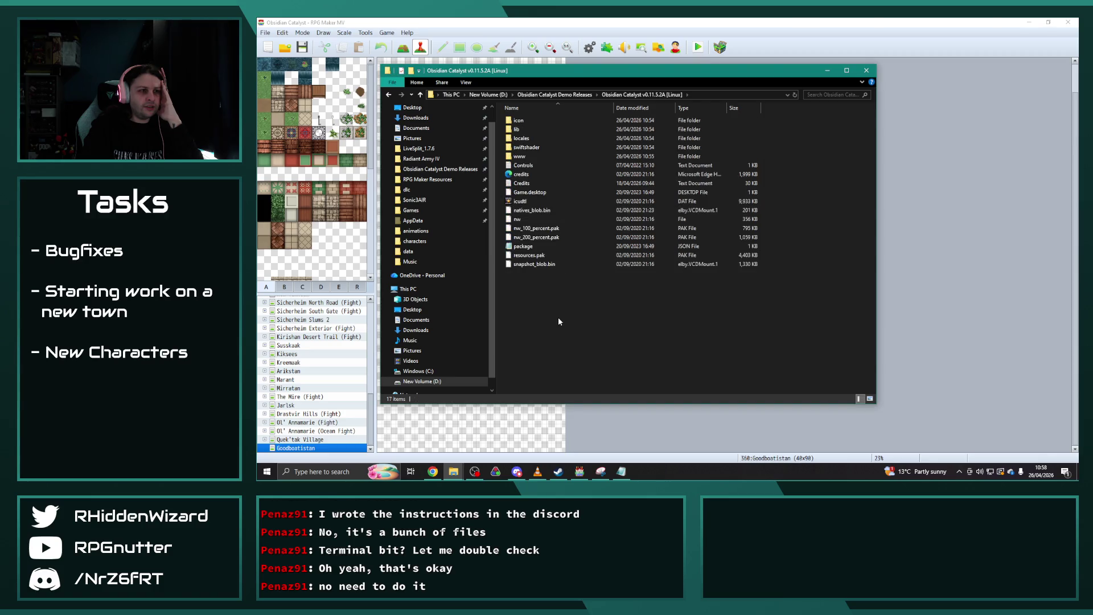
Place the nwjs and Linux release windows side by side and select the Linux nw file.
key(alt+Tab)
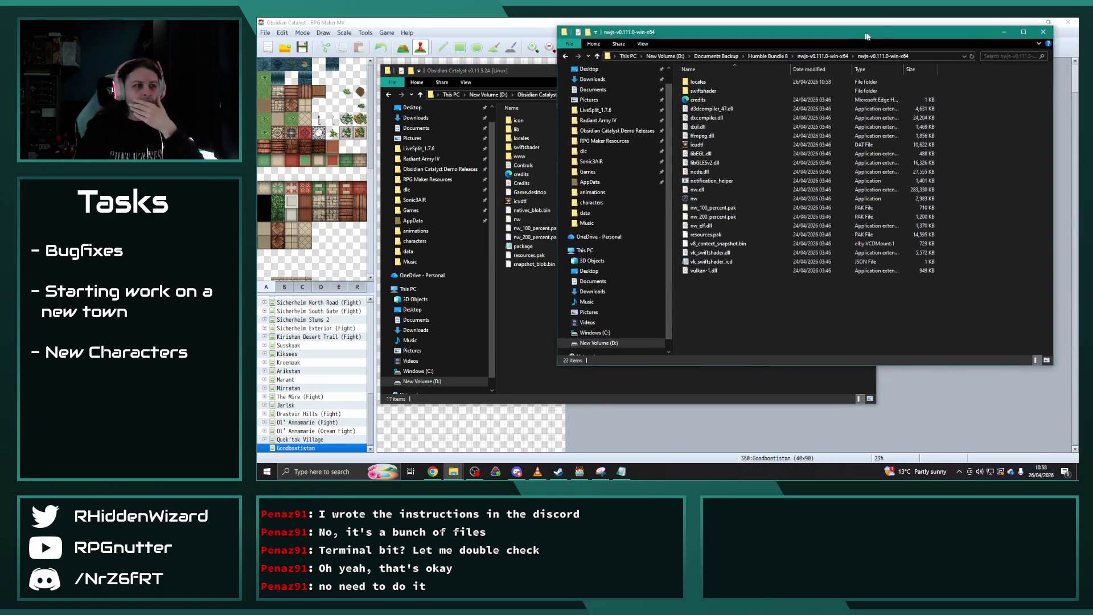
drag(864, 31, 885, 29)
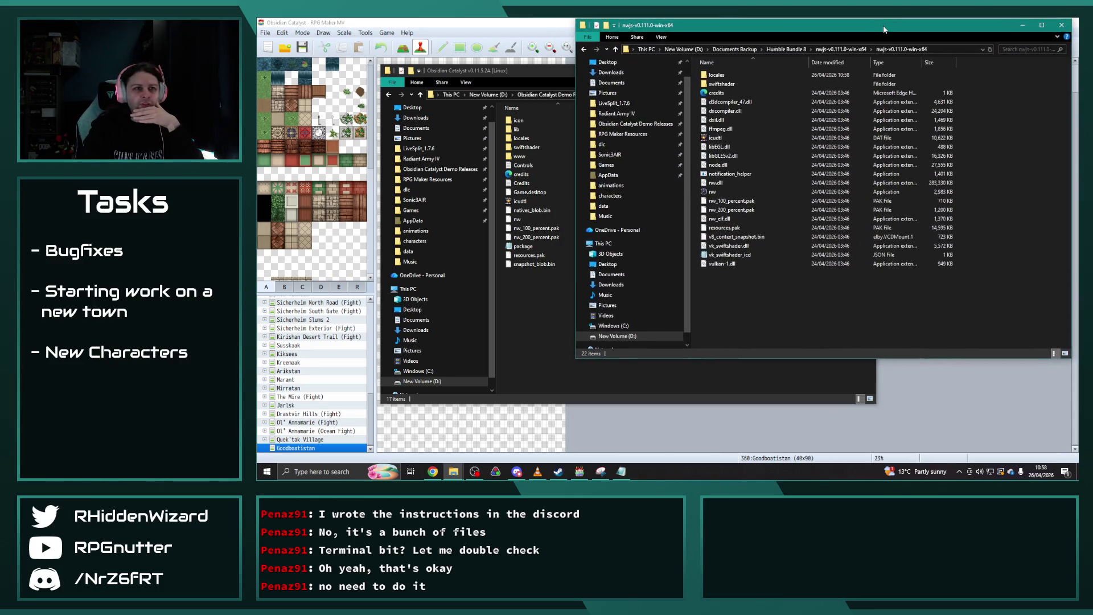
drag(548, 69, 462, 86)
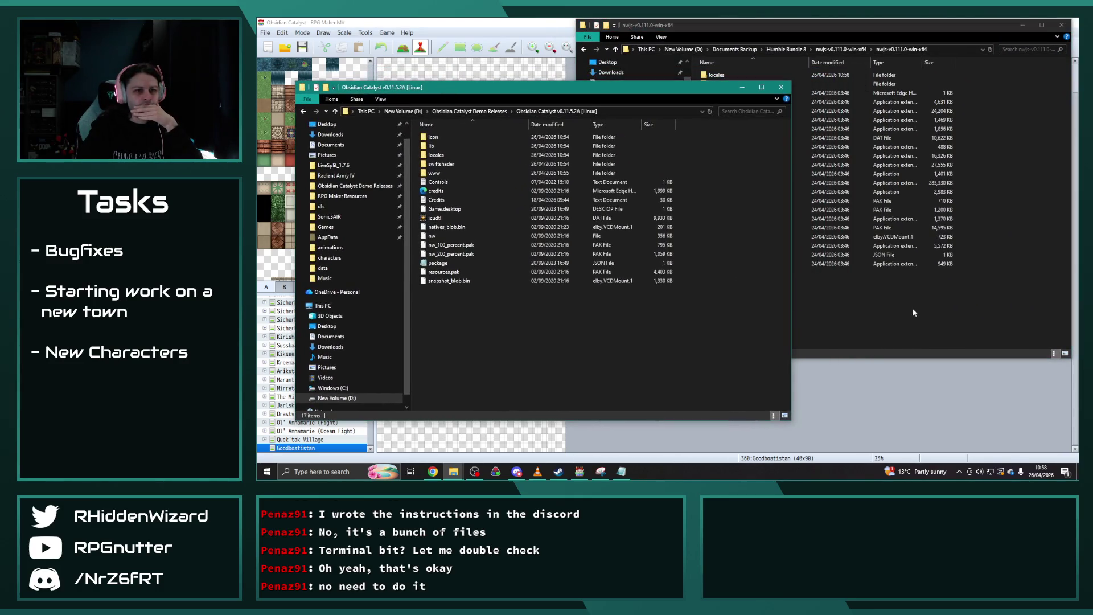
click(914, 309)
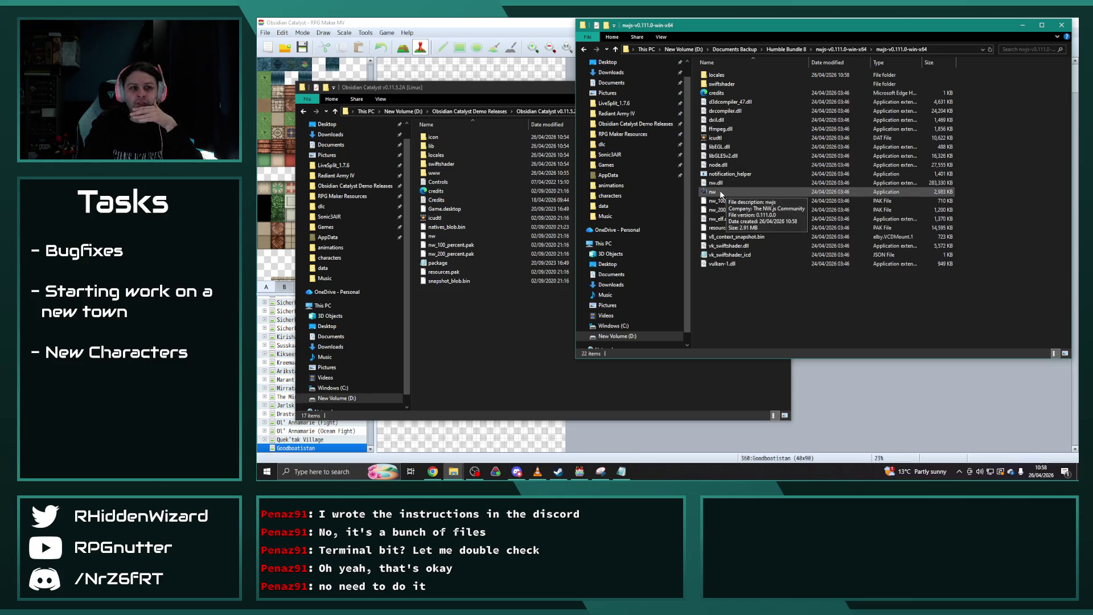
click(441, 235)
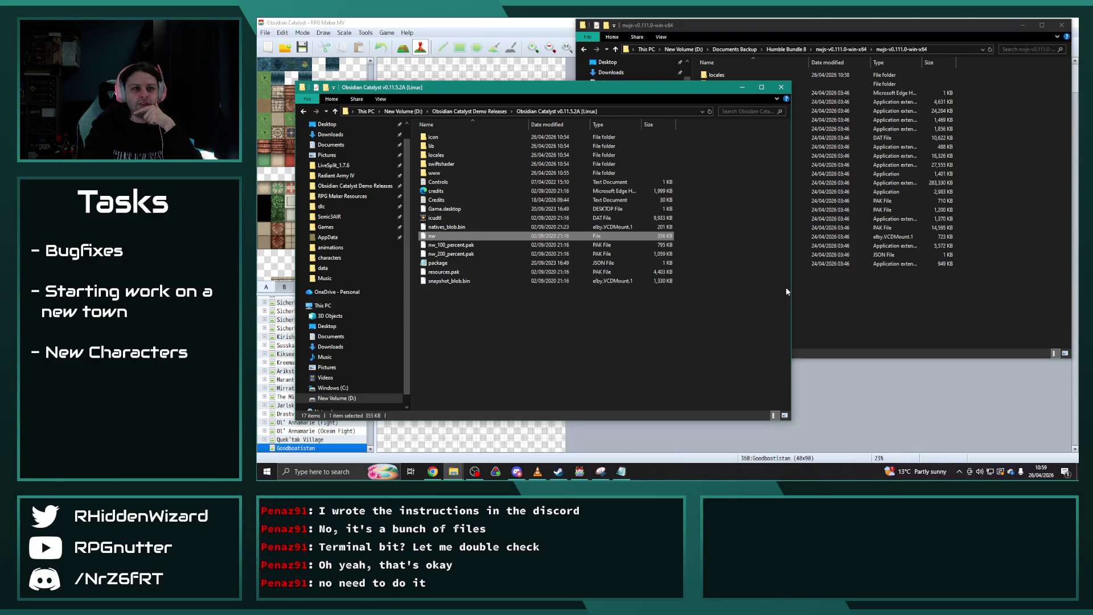
Select all 22 nwjs files, move that window to the other monitor, and return to Demo Releases.
click(844, 294)
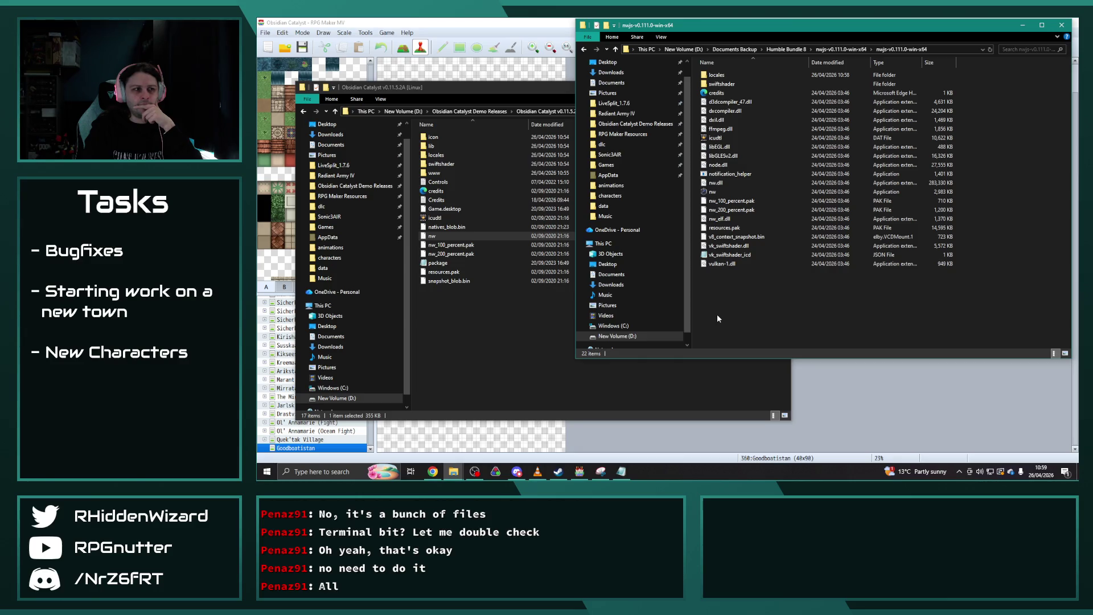
drag(864, 322, 724, 78)
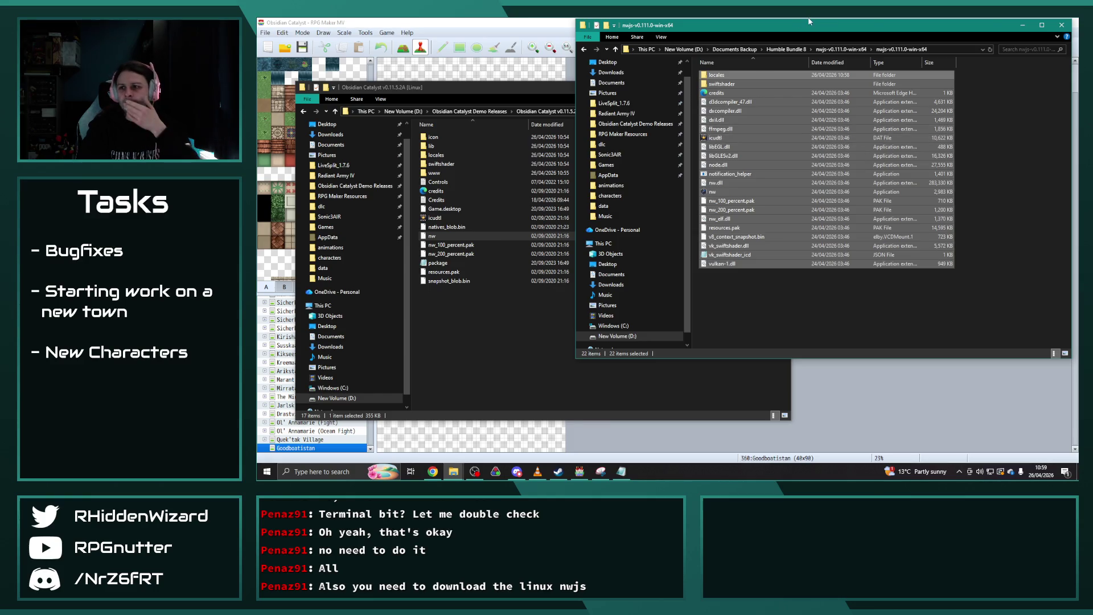
drag(858, 28, 1082, 35)
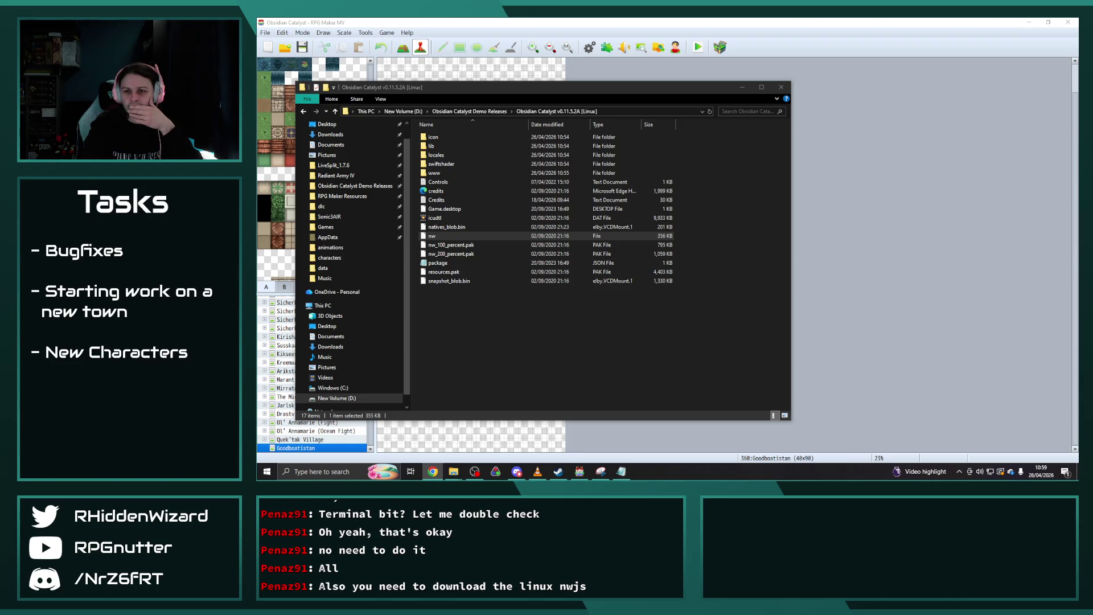
click(469, 111)
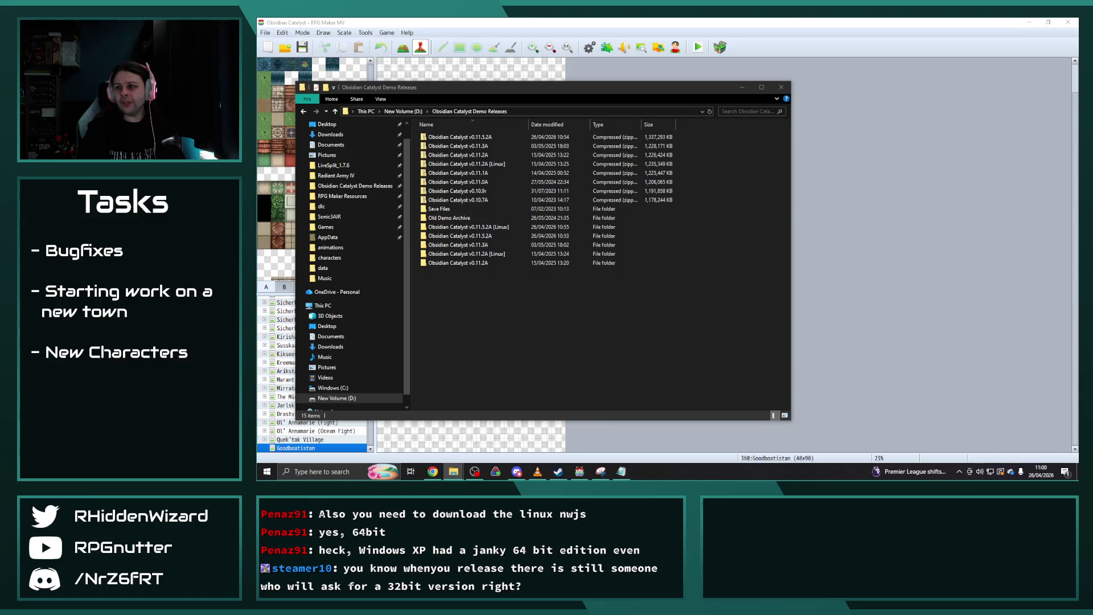
Browse RPG Maker Resources > Graphics > 01 Animations, close that window, then open the nwjs Linux TAR.
drag(1077, 59, 808, 59)
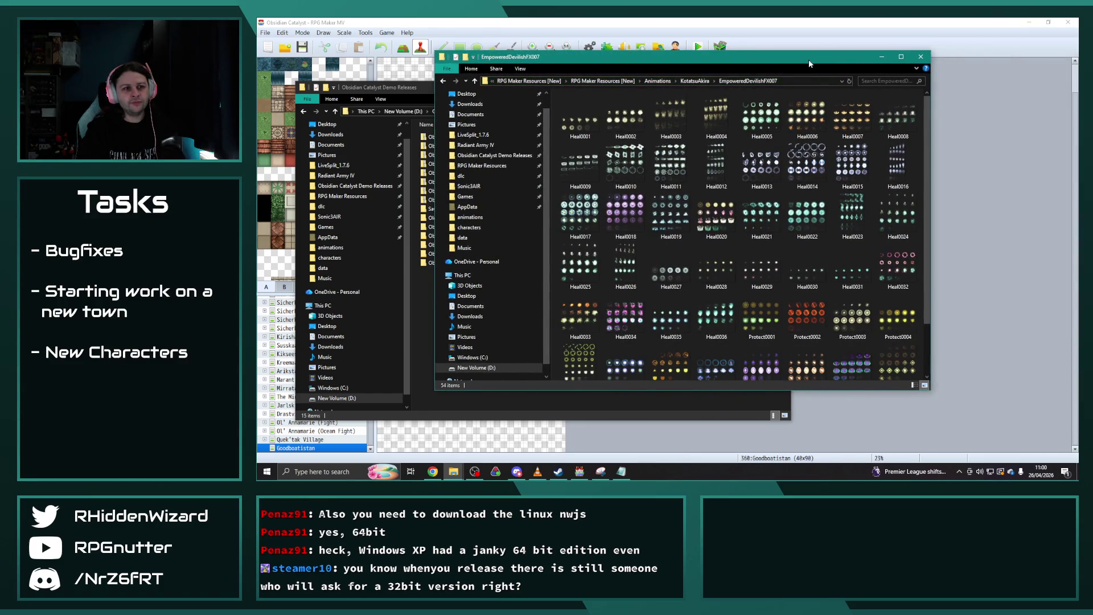
drag(809, 59, 1079, 60)
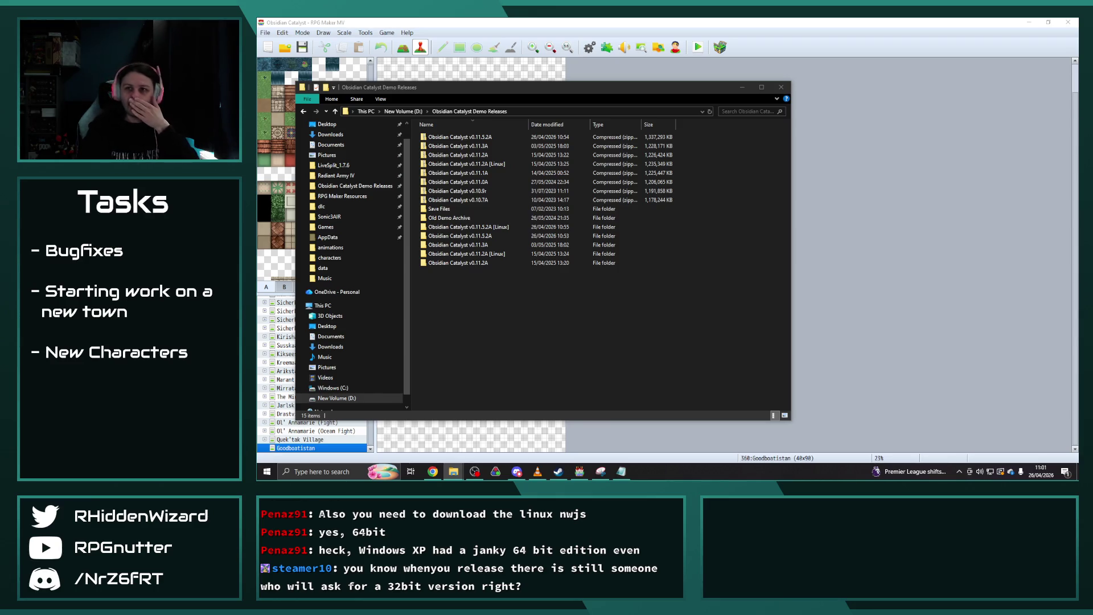
key(super+e)
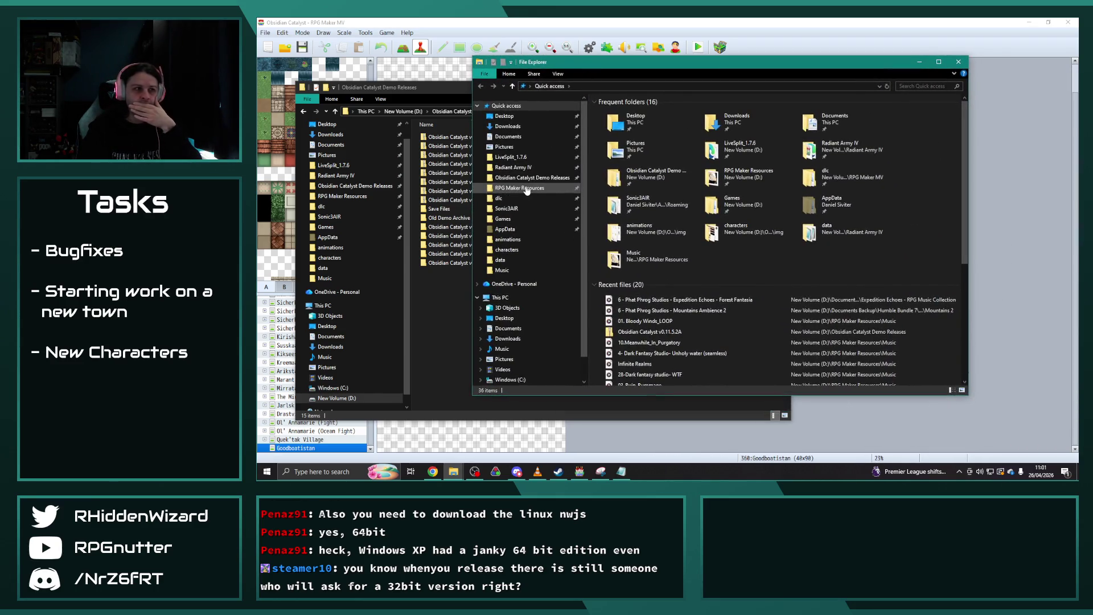
click(525, 187)
click(621, 121)
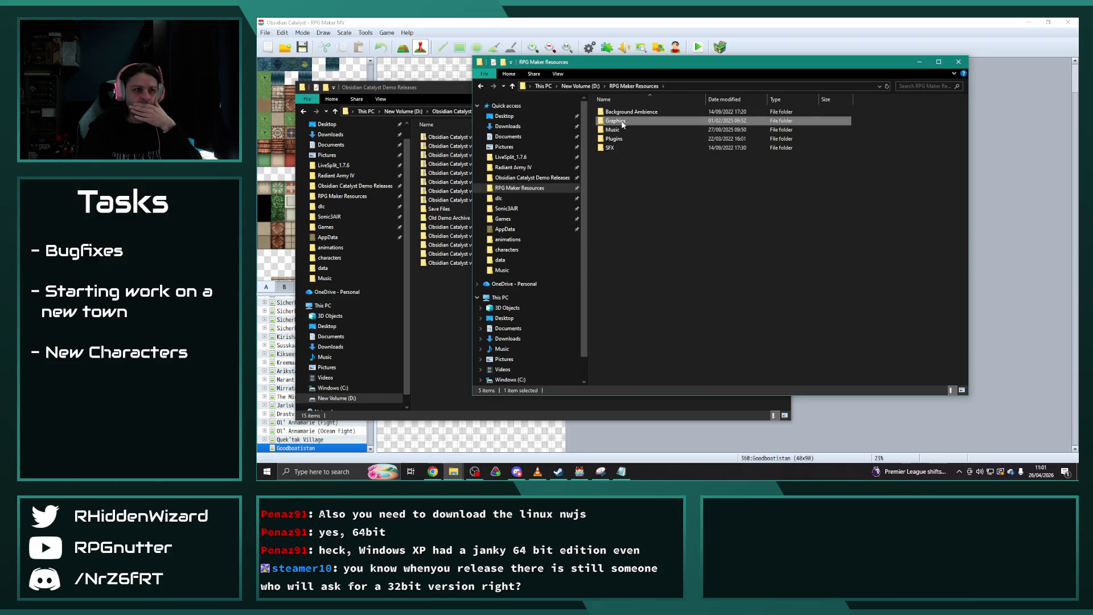
double_click(622, 122)
double_click(623, 112)
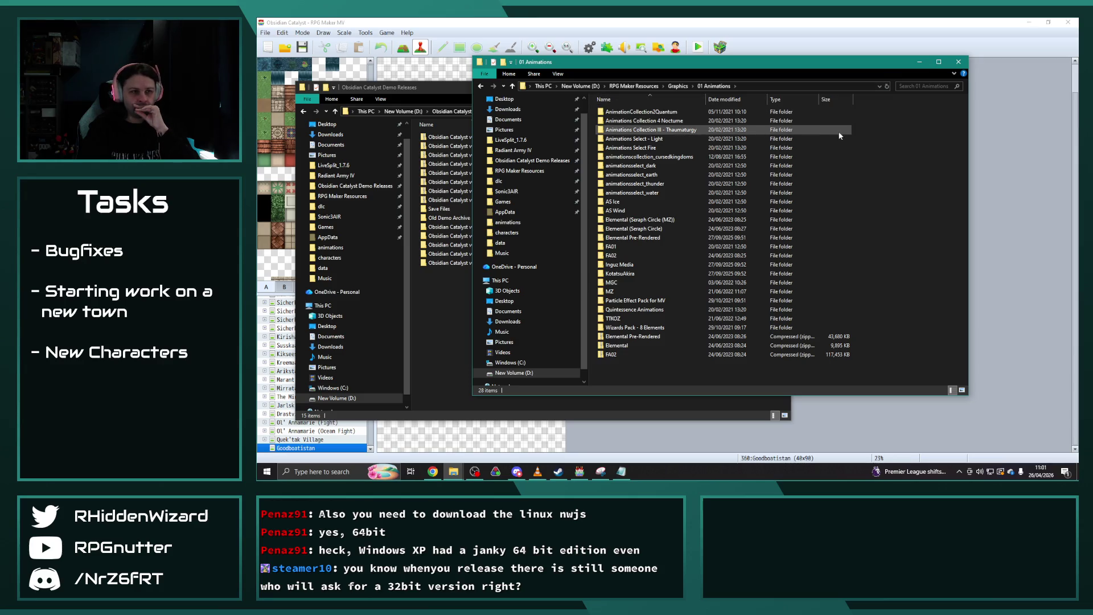
click(958, 62)
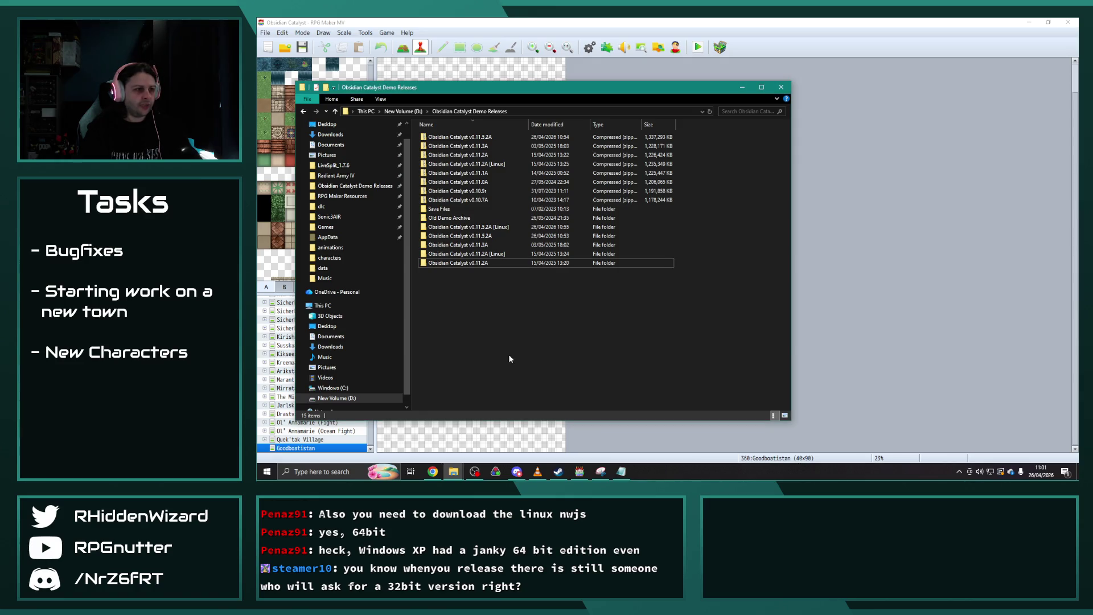
double_click(464, 209)
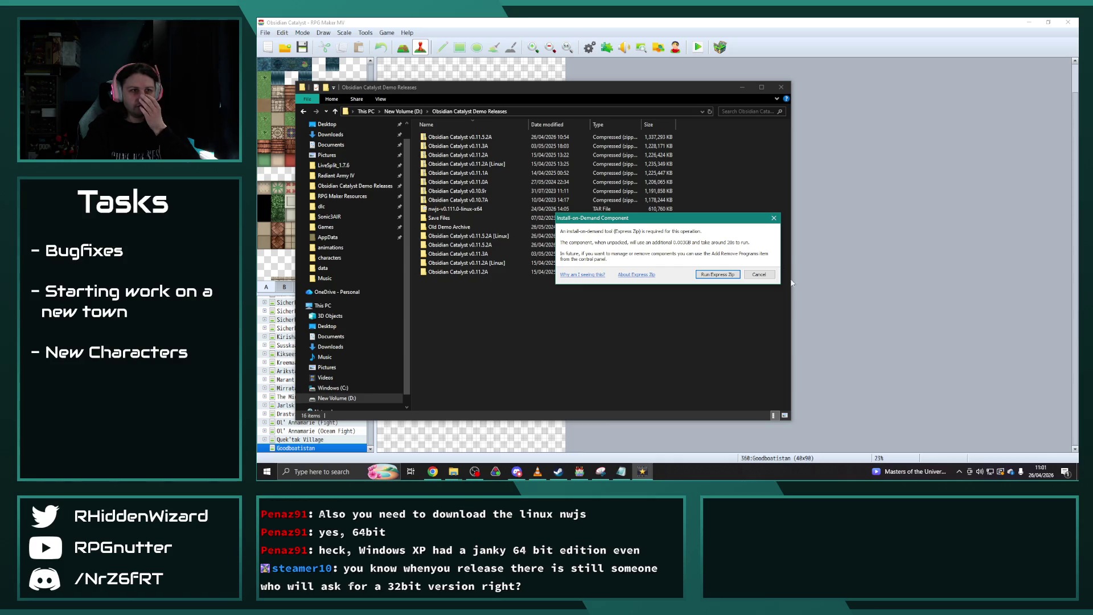
Cancel the Express Zip prompt and extract the nwjs-v0.111.0-linux-x64 TAR with 7-Zip into Demo Releases.
click(759, 275)
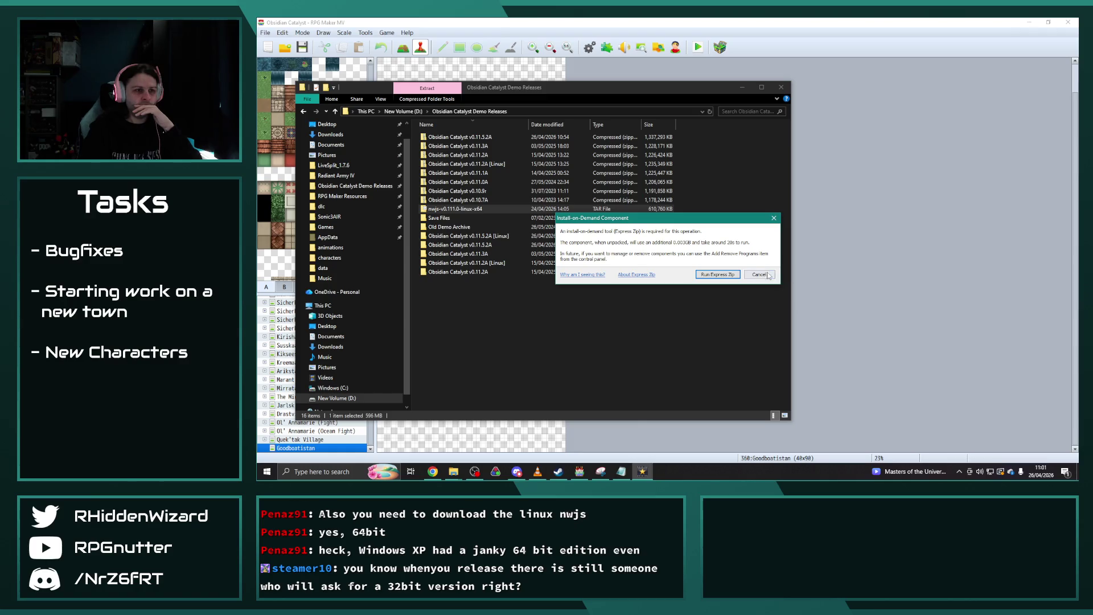
click(763, 274)
right_click(465, 209)
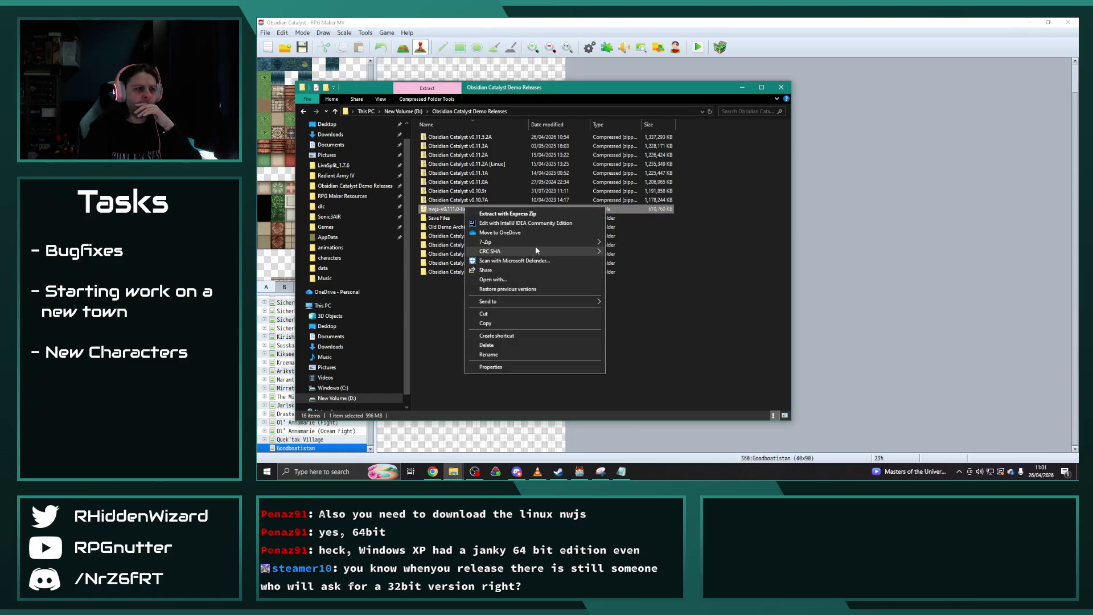
mouse_move(536, 244)
click(651, 261)
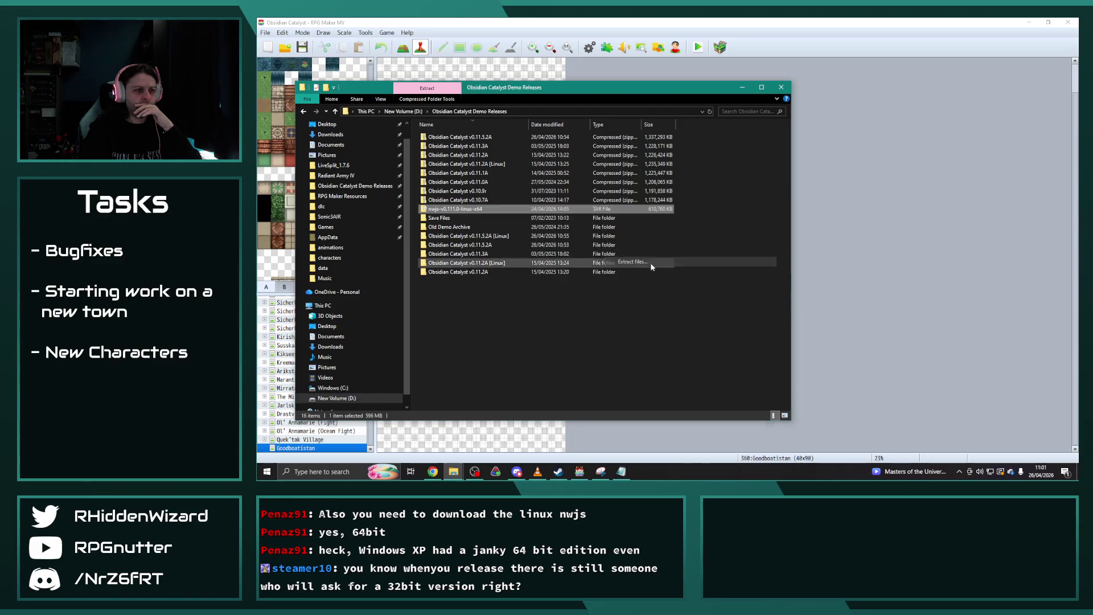
click(661, 298)
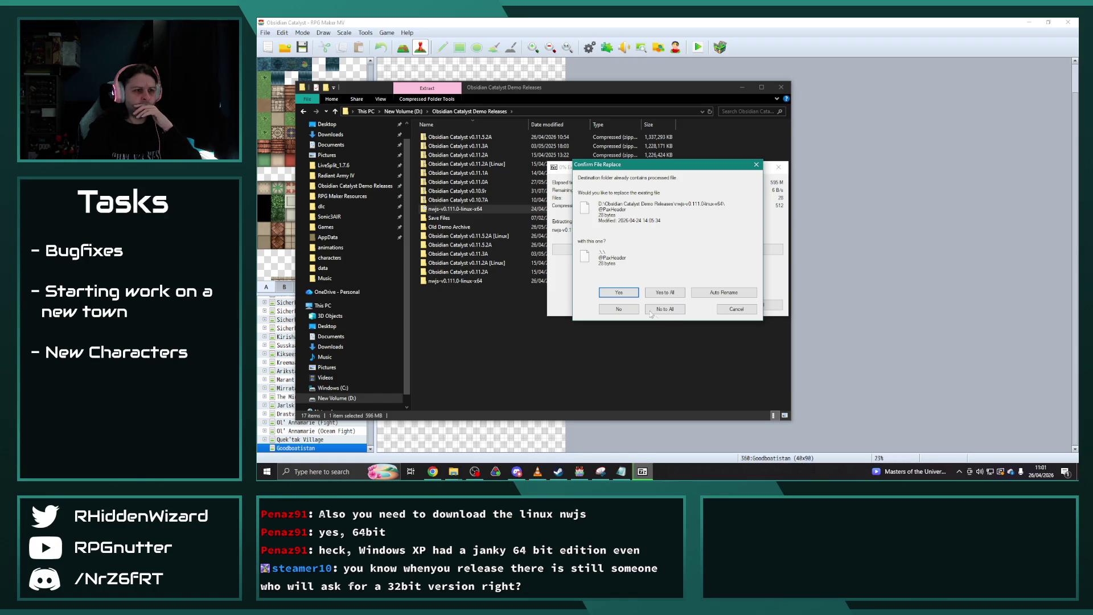
click(619, 293)
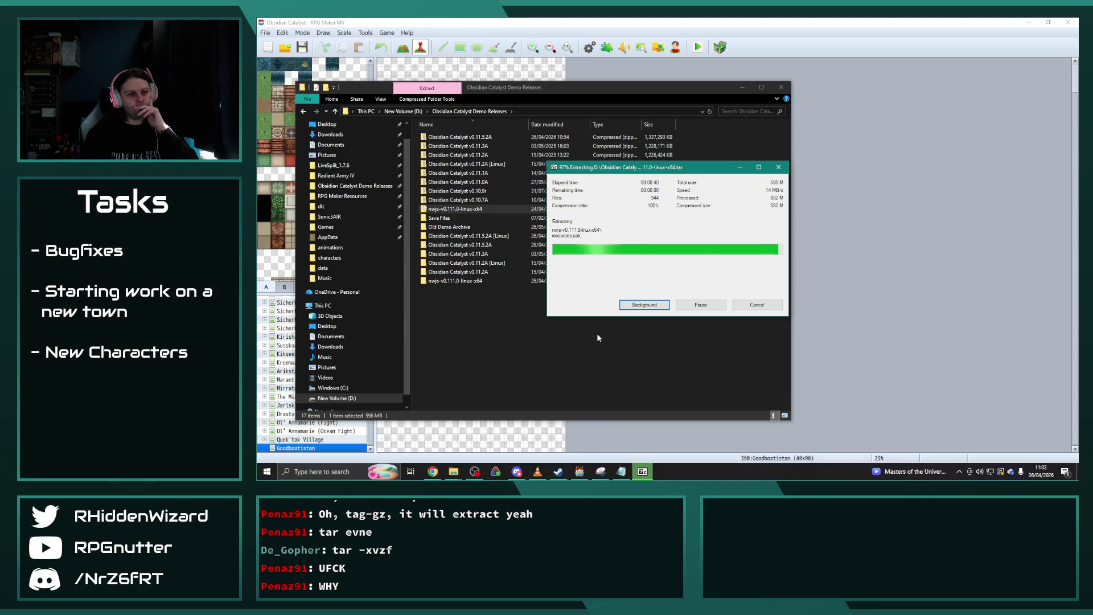
Delete the nwjs-v0.111.0-linux-x64 TAR file from Demo Releases.
click(465, 334)
click(441, 209)
key(Delete)
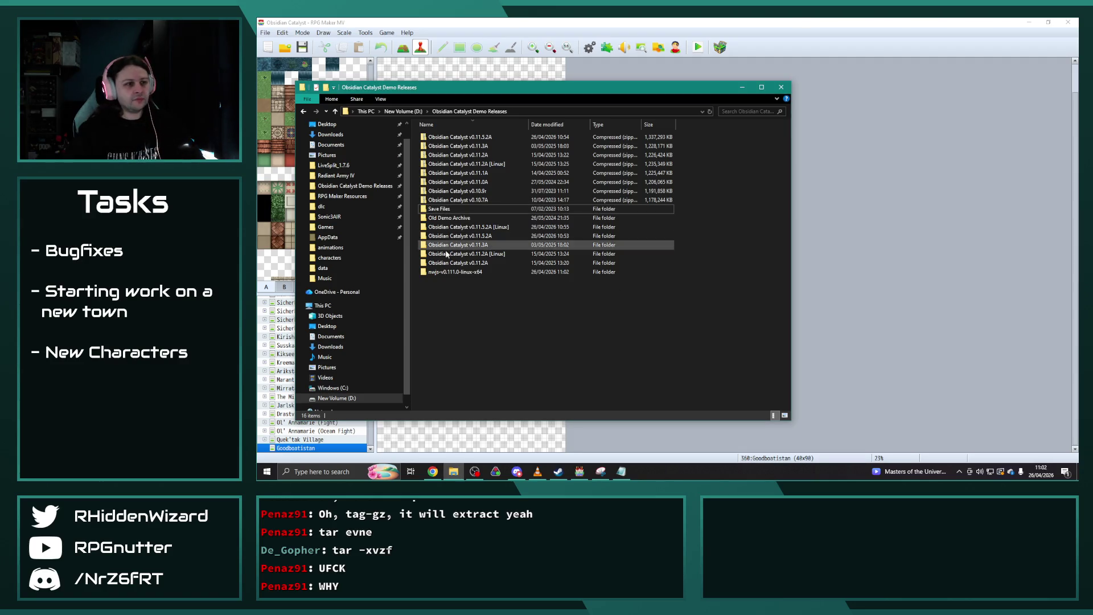
right_click(445, 272)
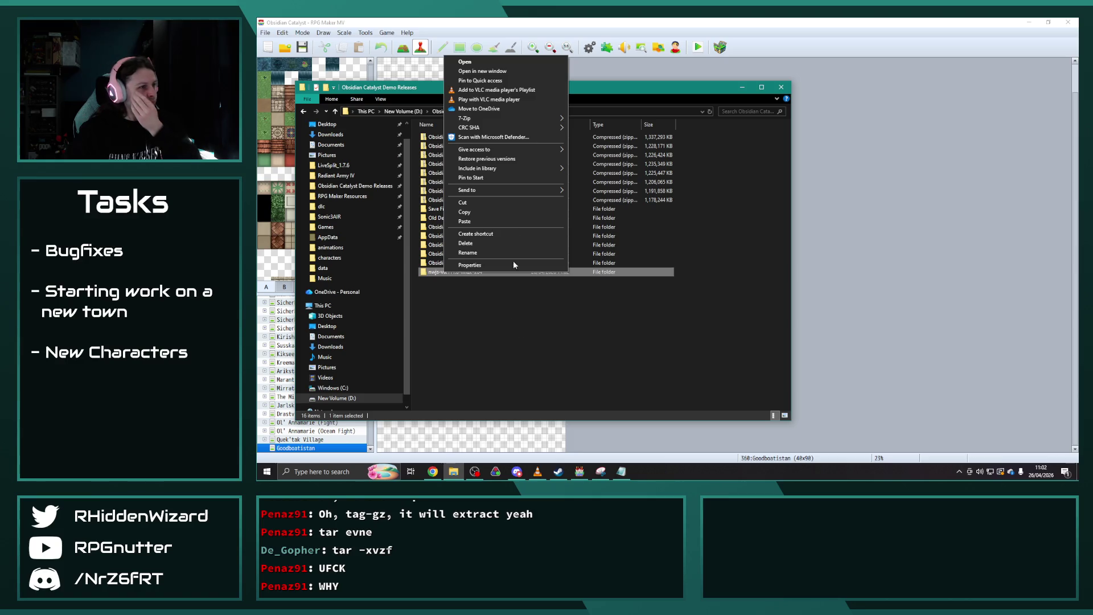
Paste the nwjs Linux files into the v0.11.5.2A [Linux] folder, replacing existing ones, then try opening credits.html.
click(482, 71)
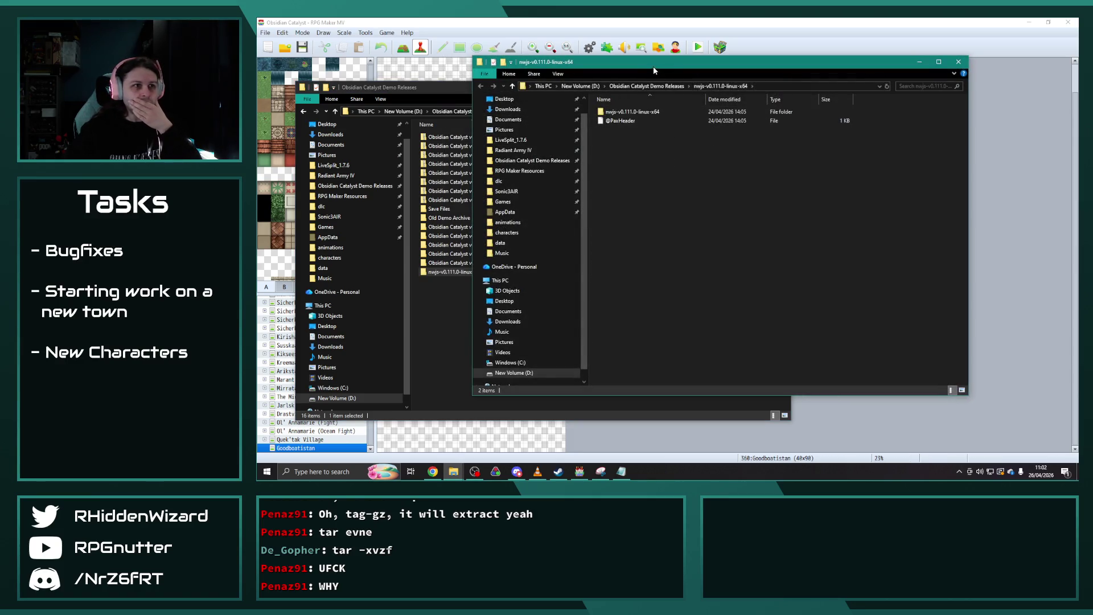
key(alt+F4)
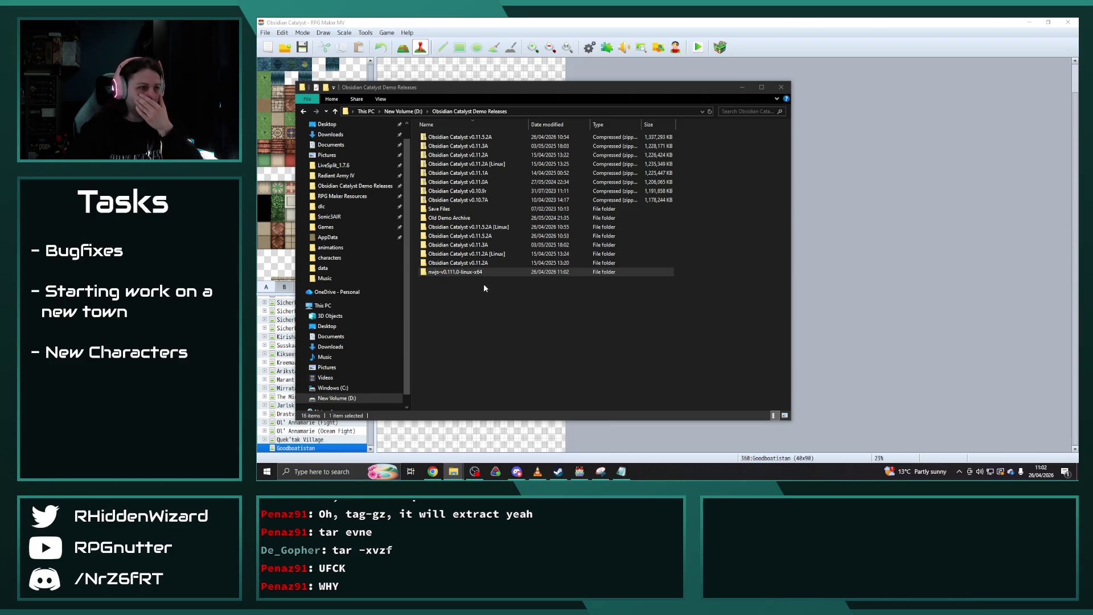
double_click(476, 228)
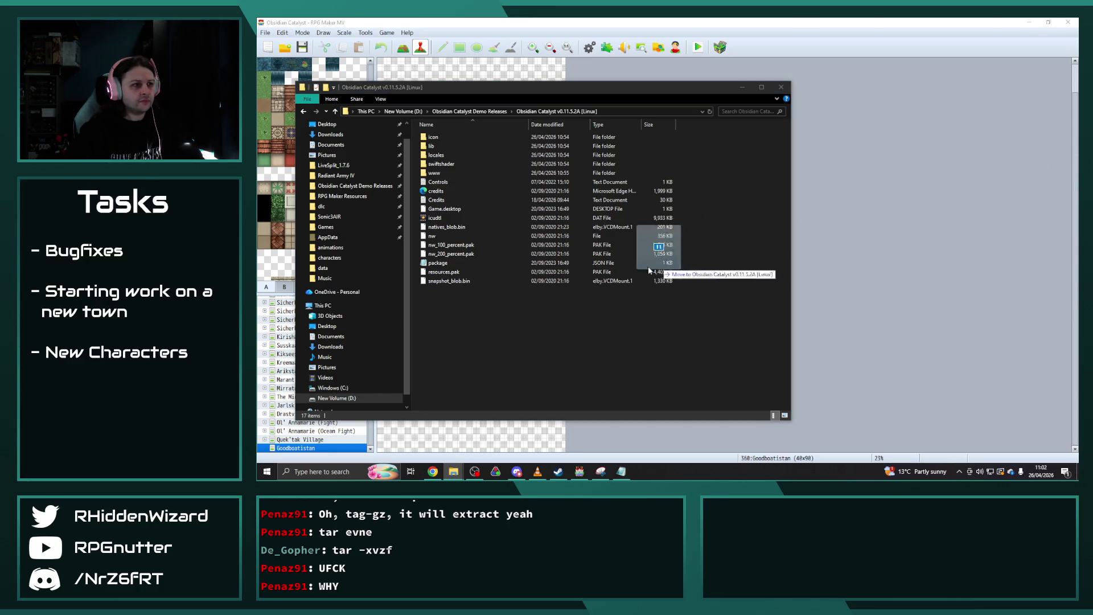
click(487, 349)
key(ctrl+v)
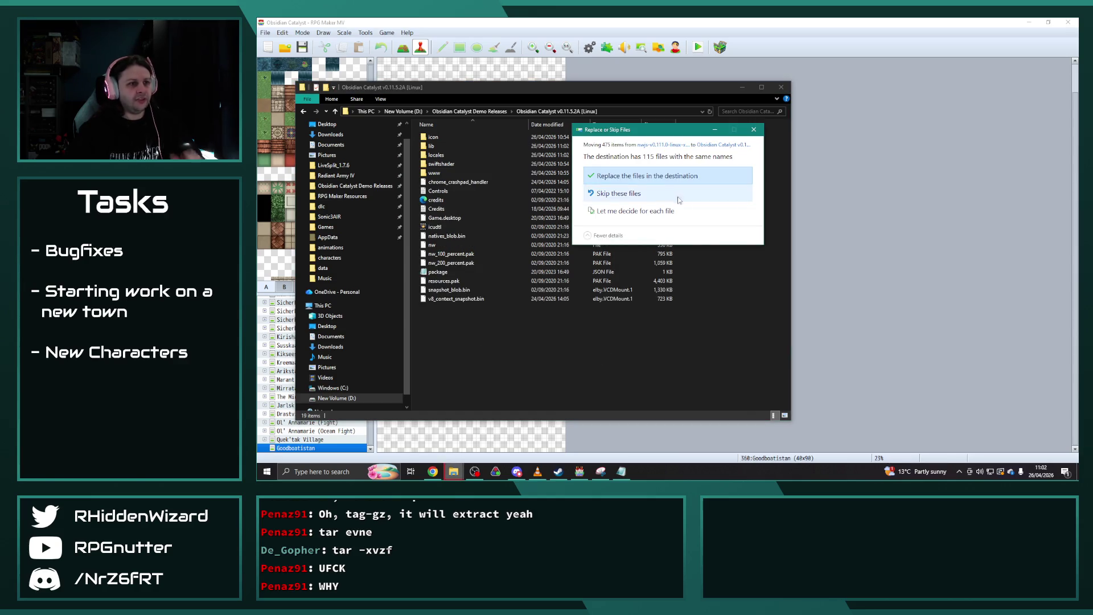
click(652, 178)
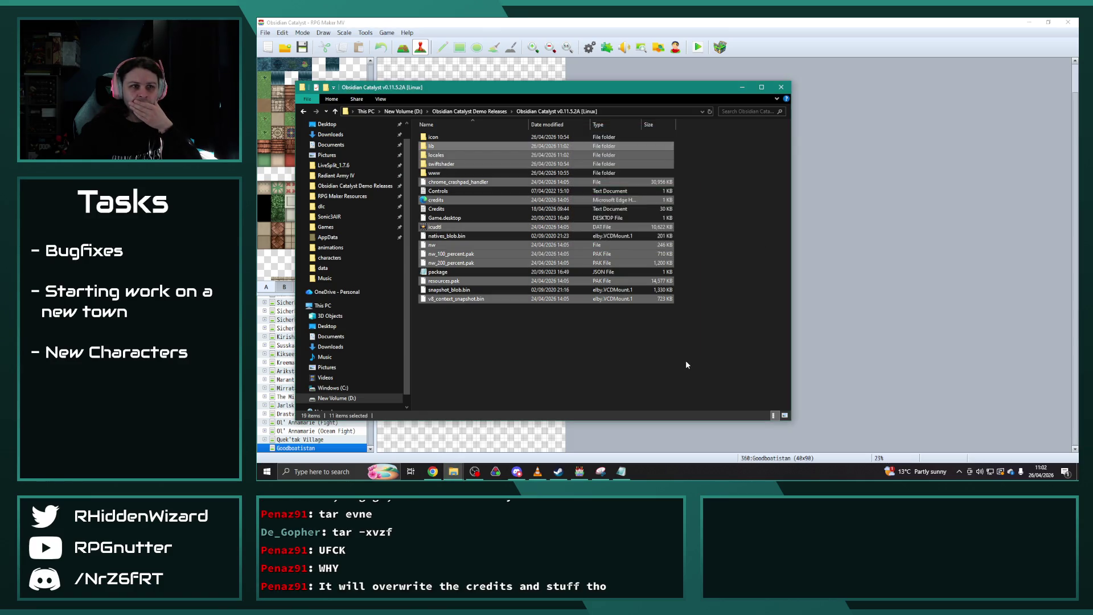
double_click(442, 202)
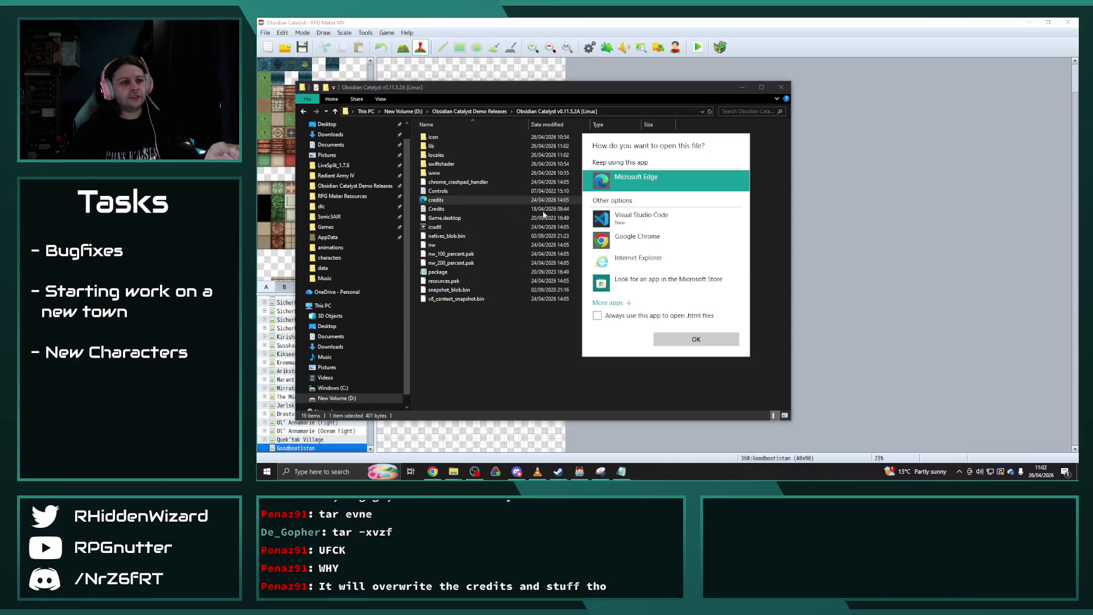
click(478, 311)
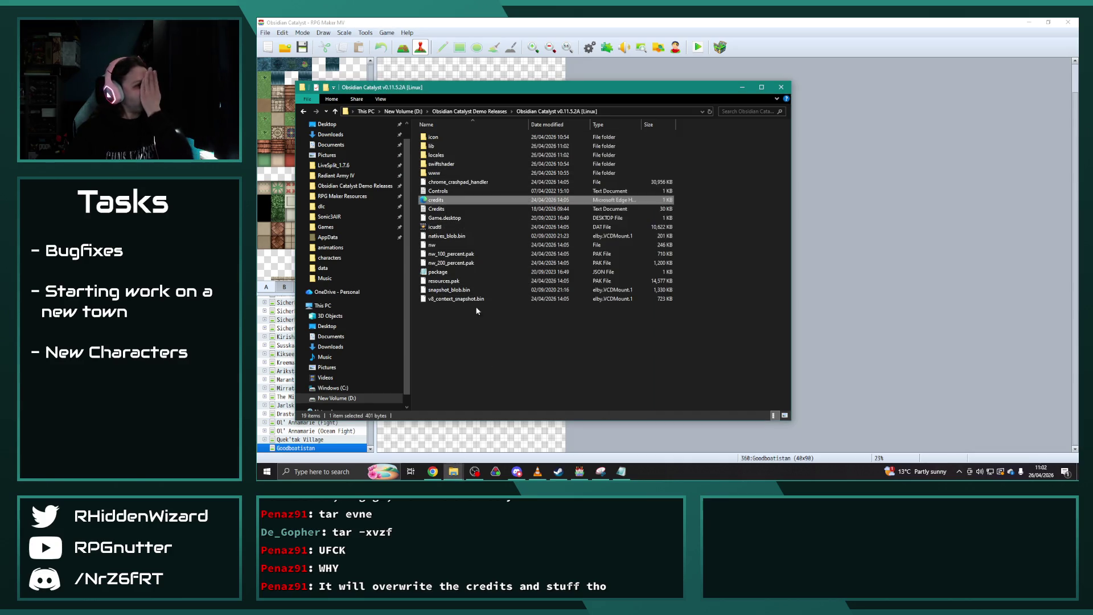
Check the Credits text document and credits.html in Edge, then close both.
double_click(452, 208)
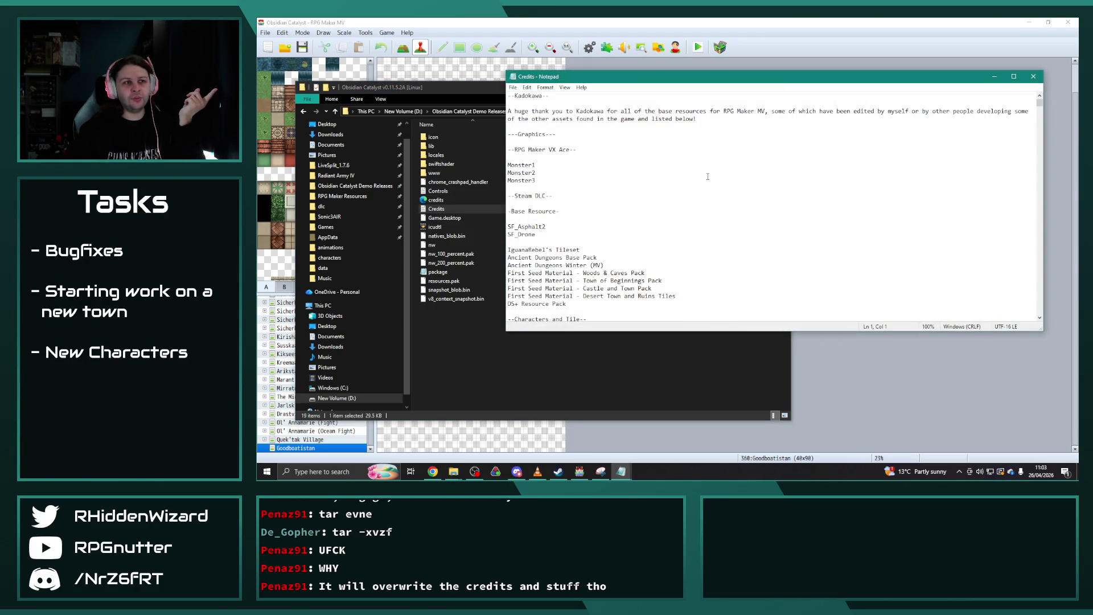
click(1040, 79)
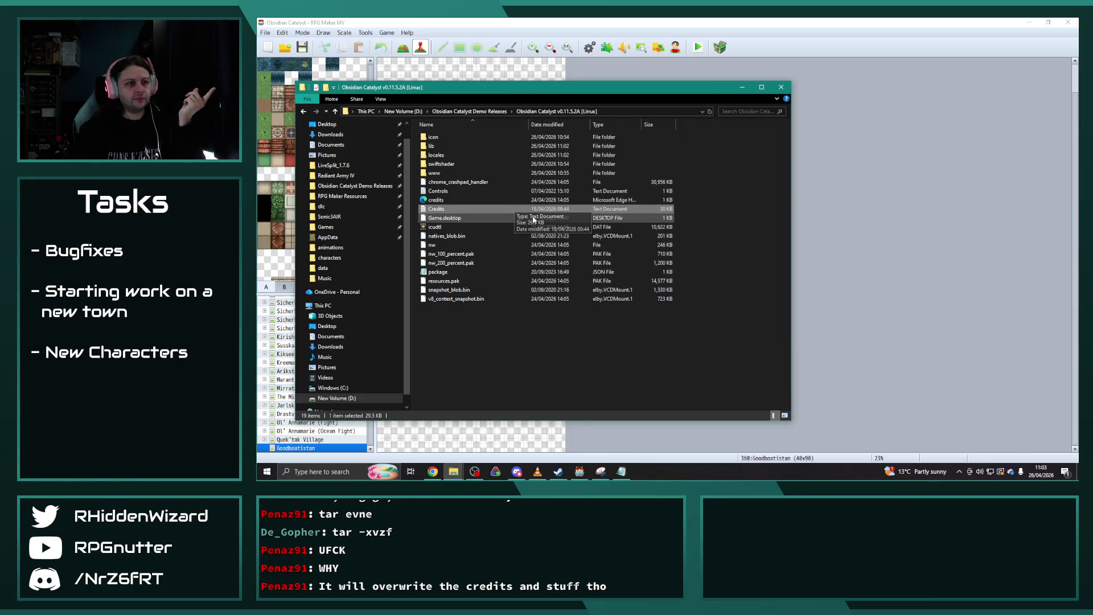
double_click(444, 200)
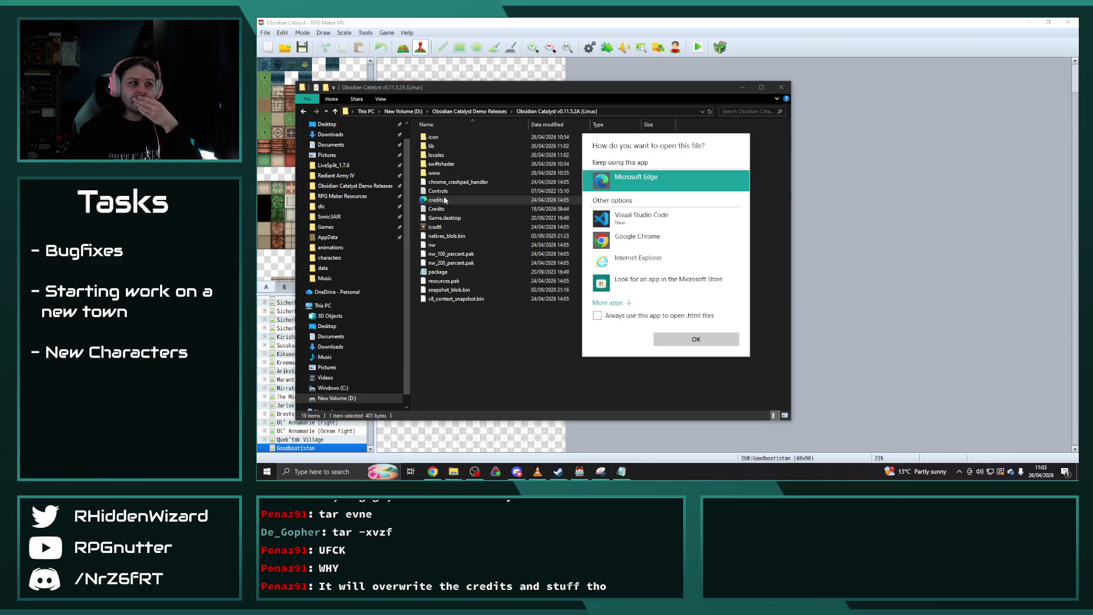
click(696, 340)
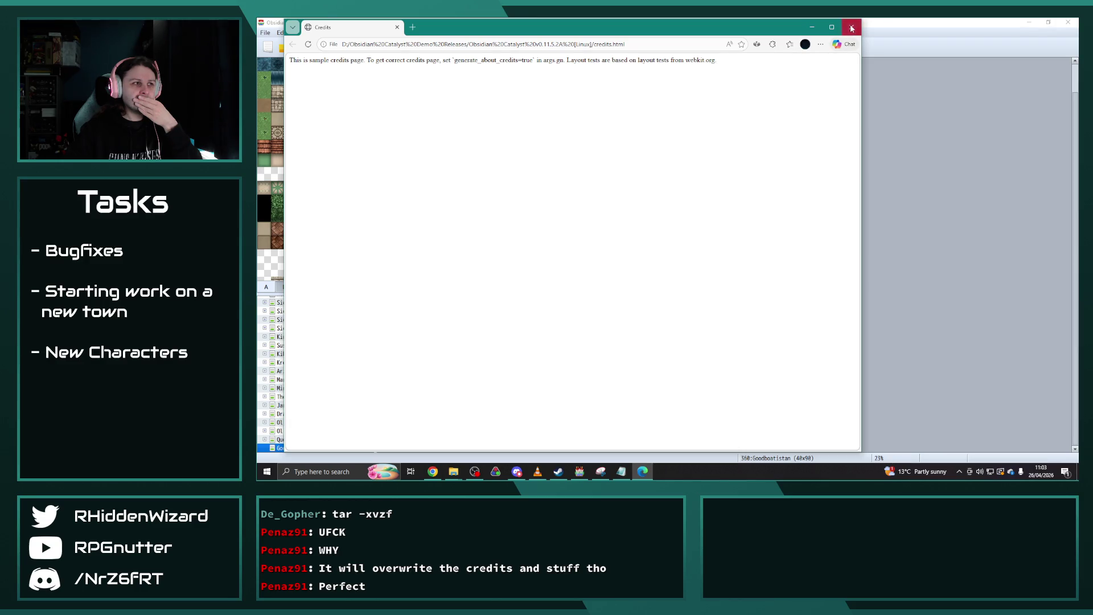
click(1060, 384)
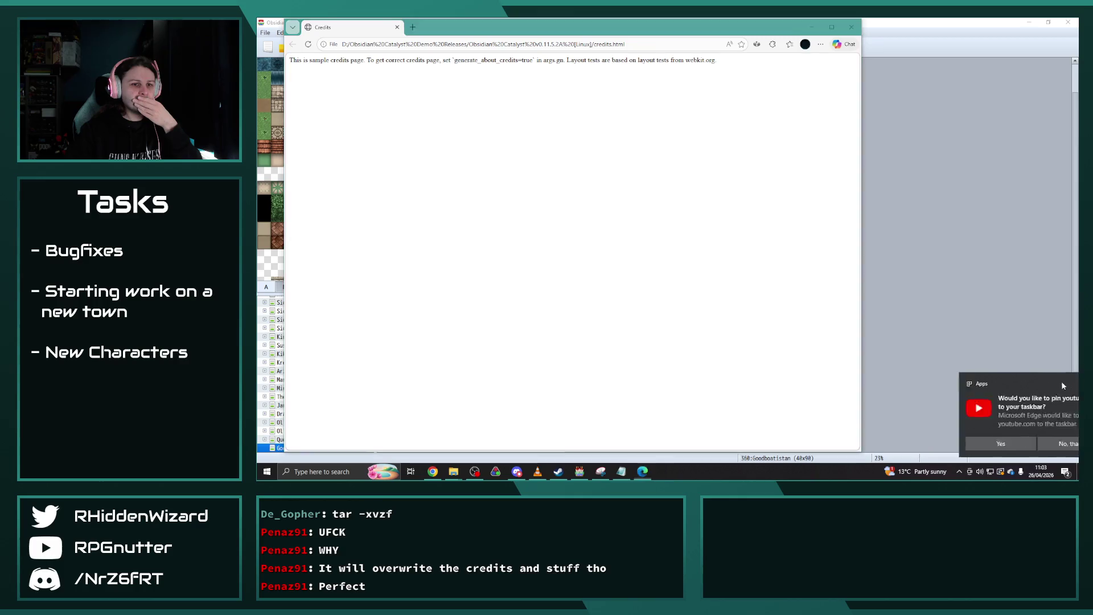
click(852, 27)
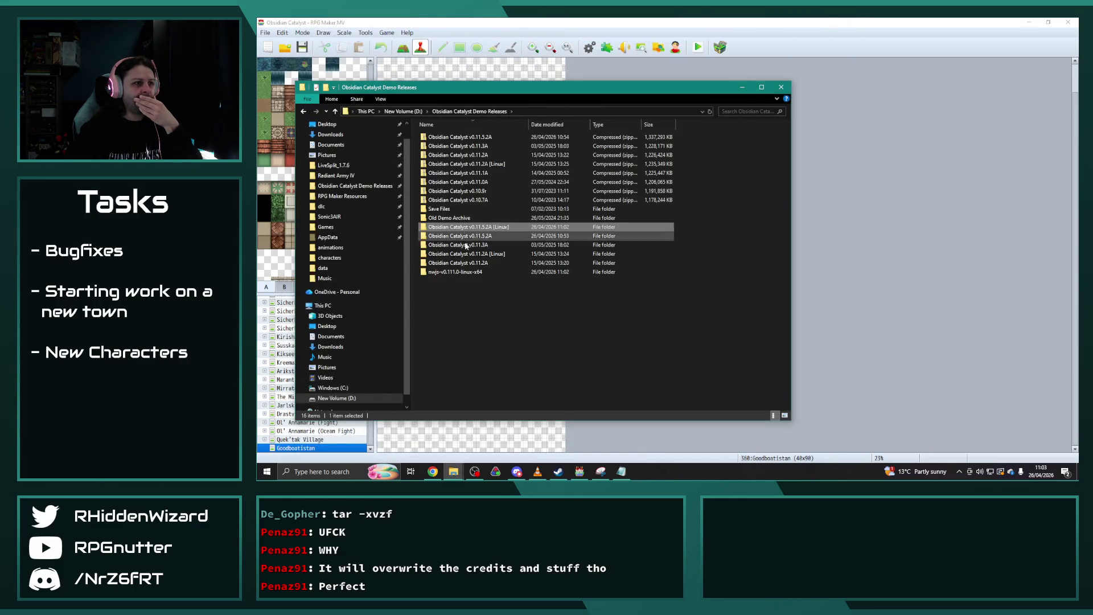
Review the v0.11.5.2A folder's credits.html in Edge, dismissing the update notice tab.
double_click(473, 234)
double_click(450, 181)
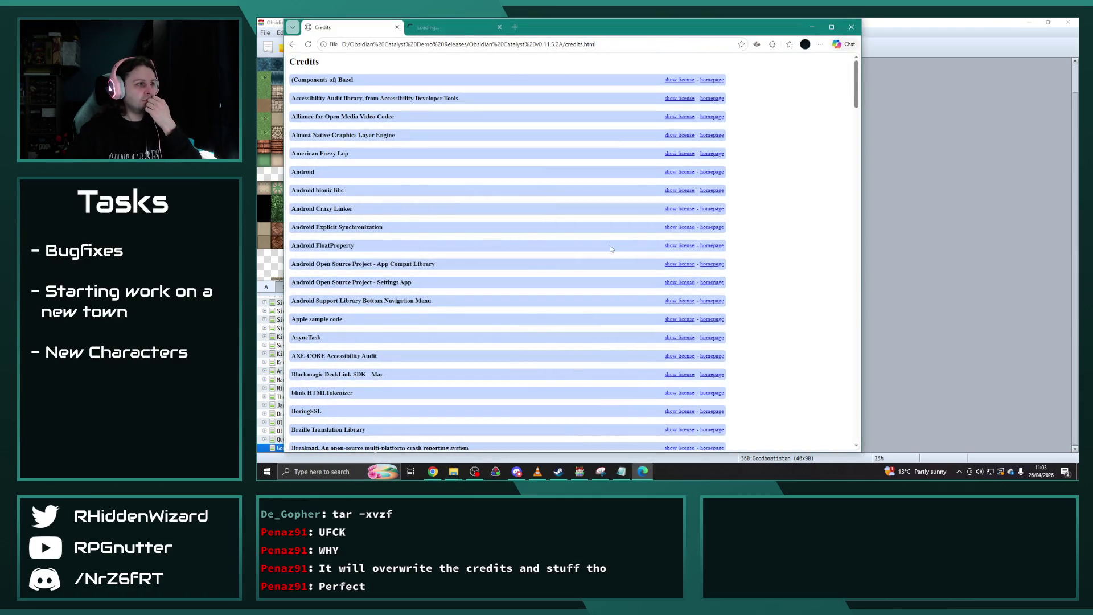
scroll(579, 256, down, 3)
scroll(576, 254, up, 3)
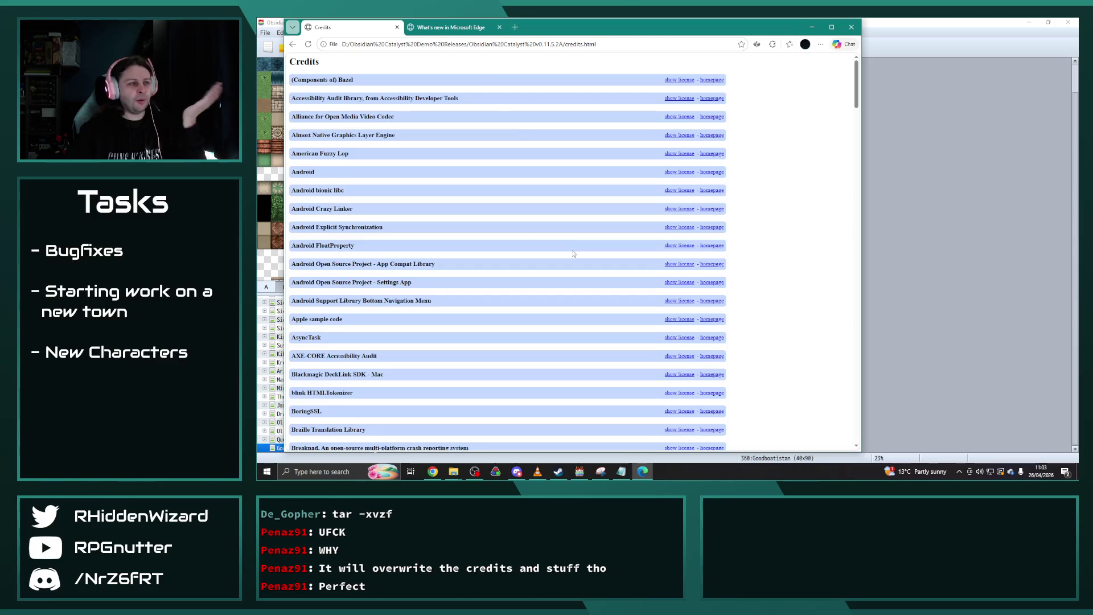
click(459, 32)
click(500, 27)
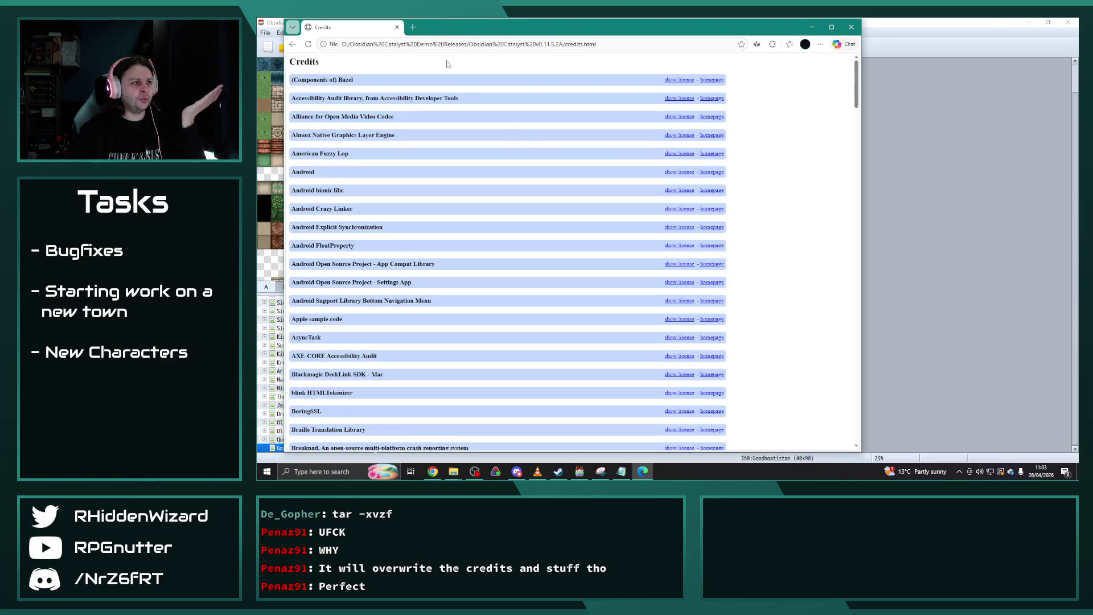
scroll(763, 253, down, 12)
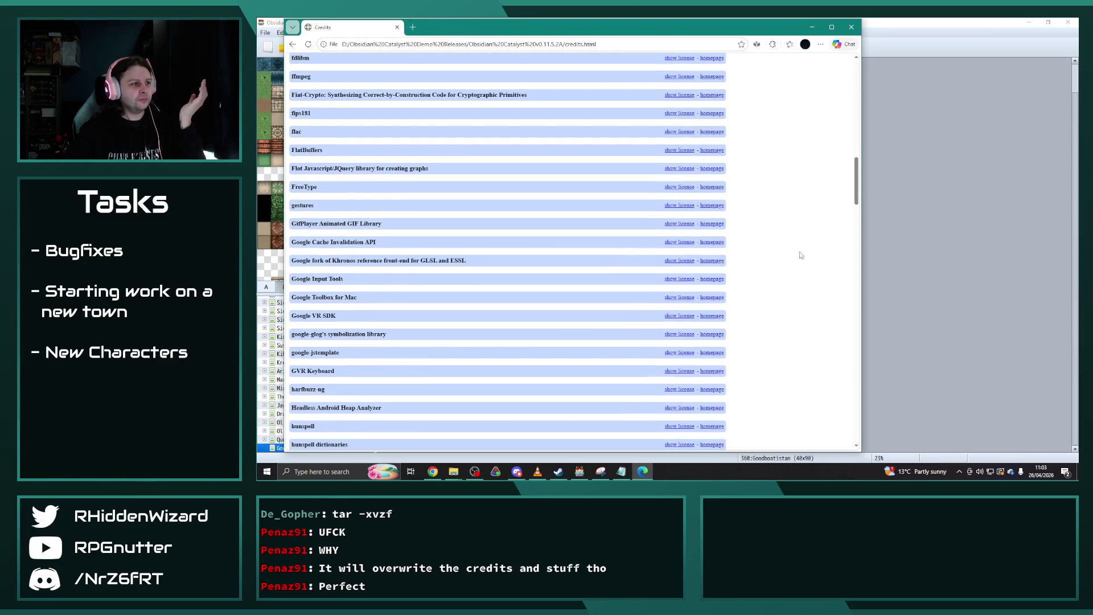
click(852, 27)
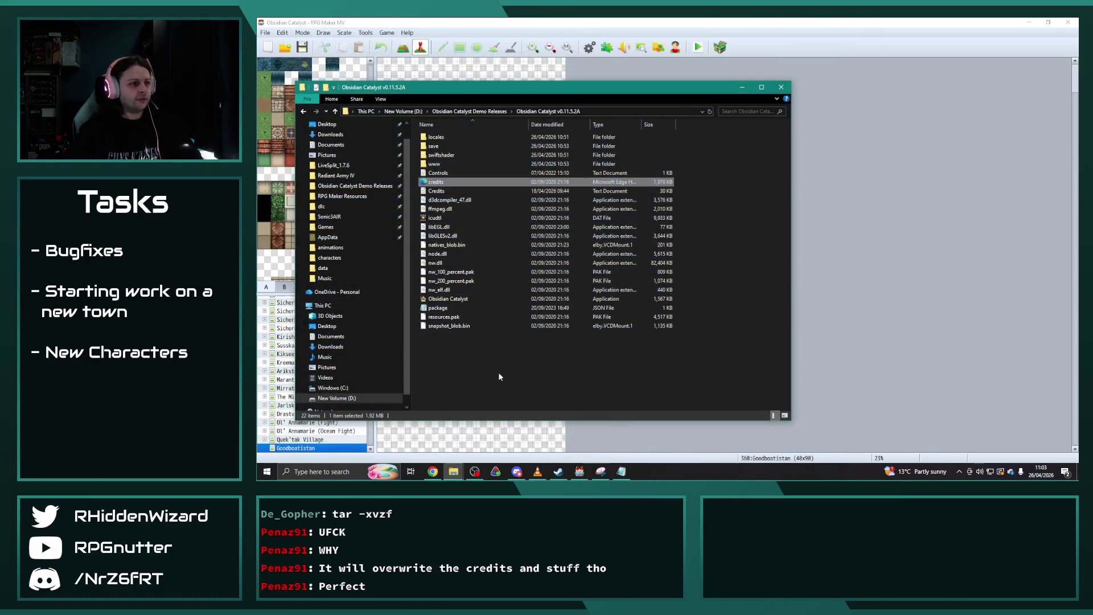
Replace credits.html in the v0.11.5.2A [Linux] folder with the correct copy.
click(437, 182)
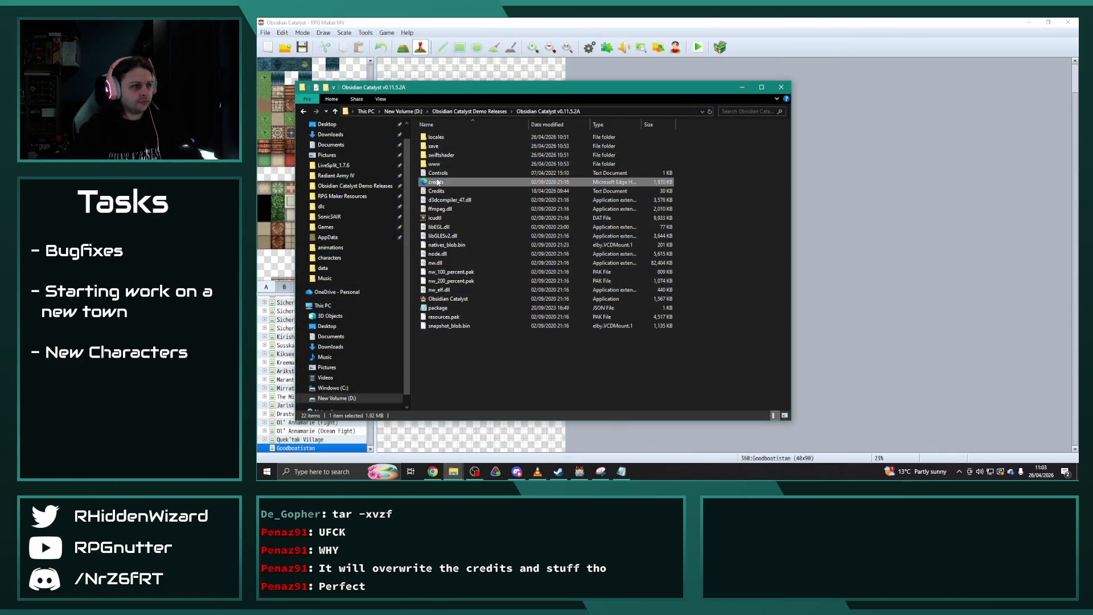
click(470, 111)
double_click(489, 227)
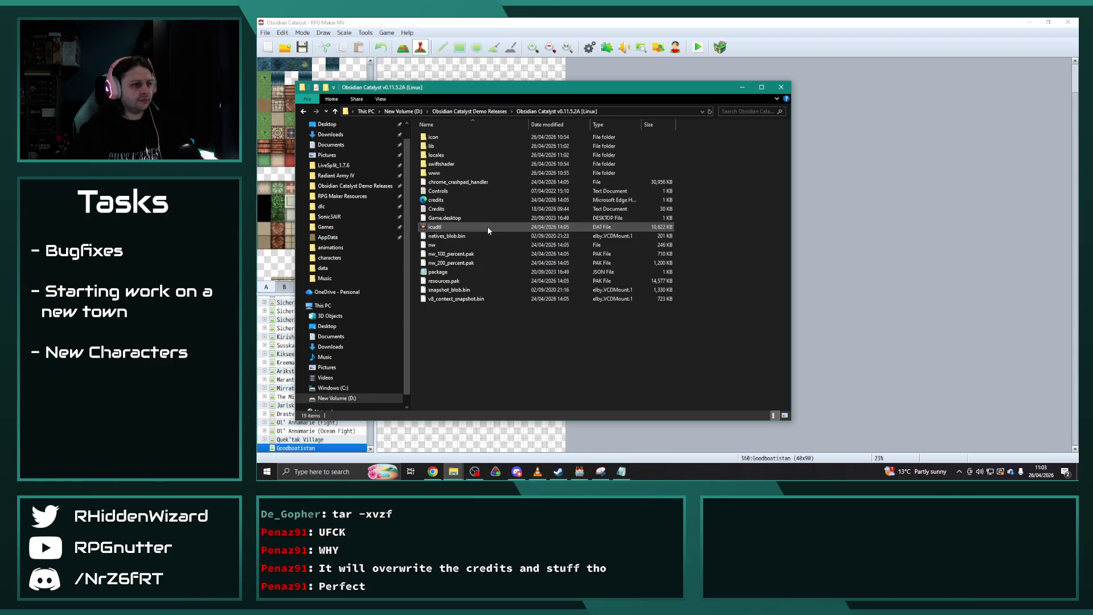
key(ctrl+v)
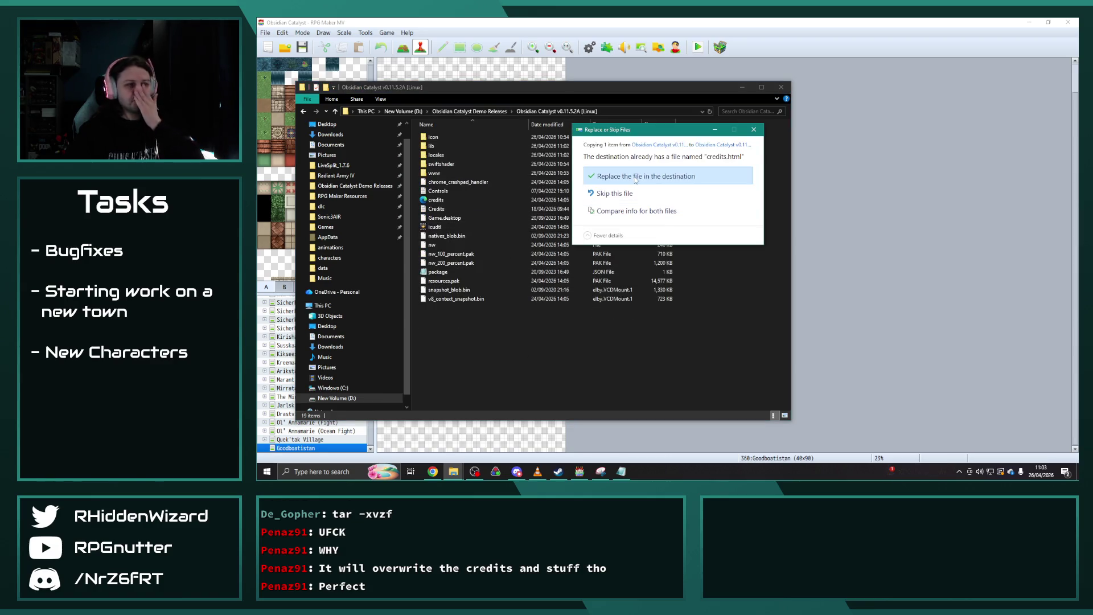
click(636, 177)
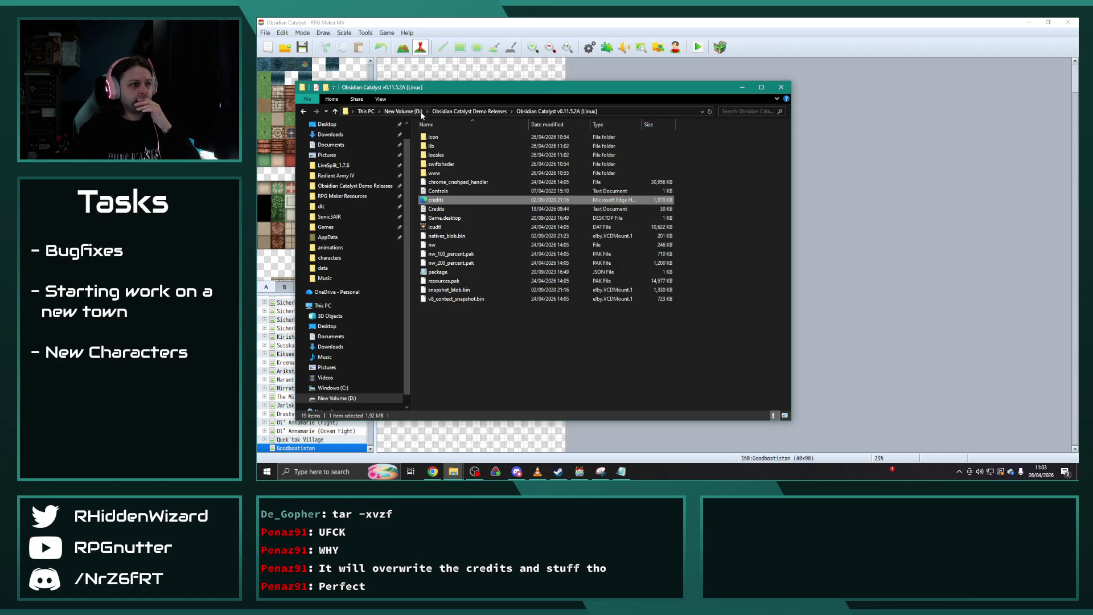
Compress the v0.11.5.2A [Linux] folder into a zipped folder.
click(470, 111)
click(489, 228)
right_click(484, 229)
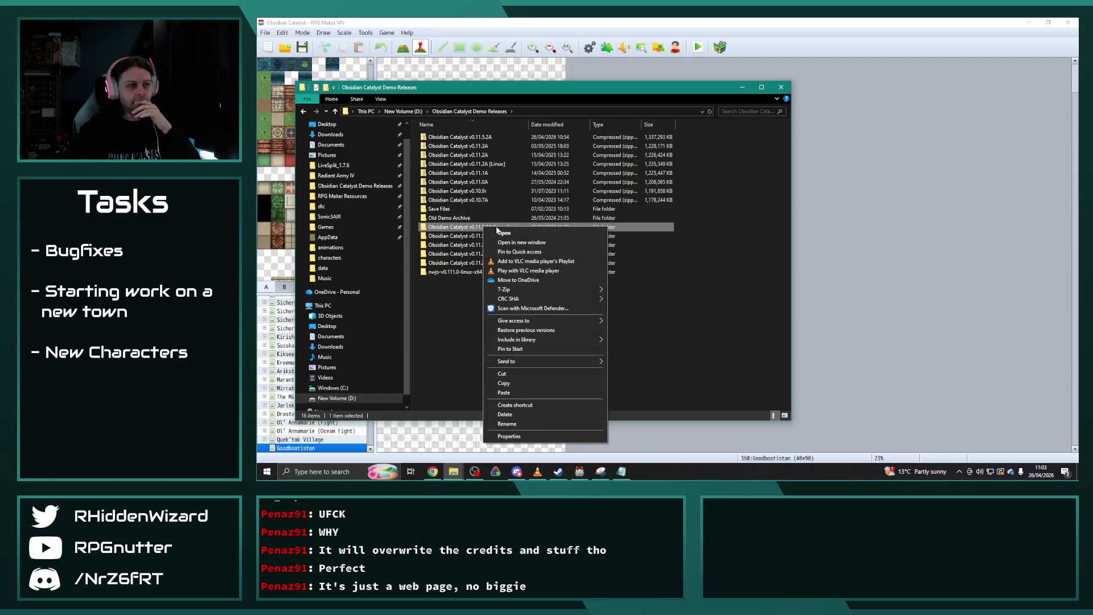
mouse_move(550, 364)
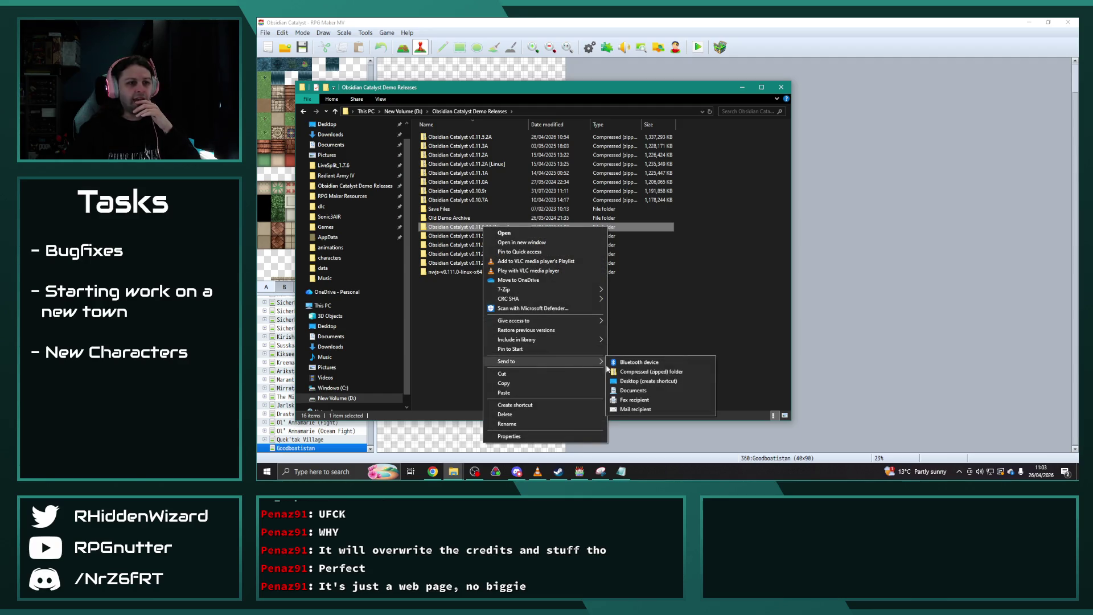
click(655, 372)
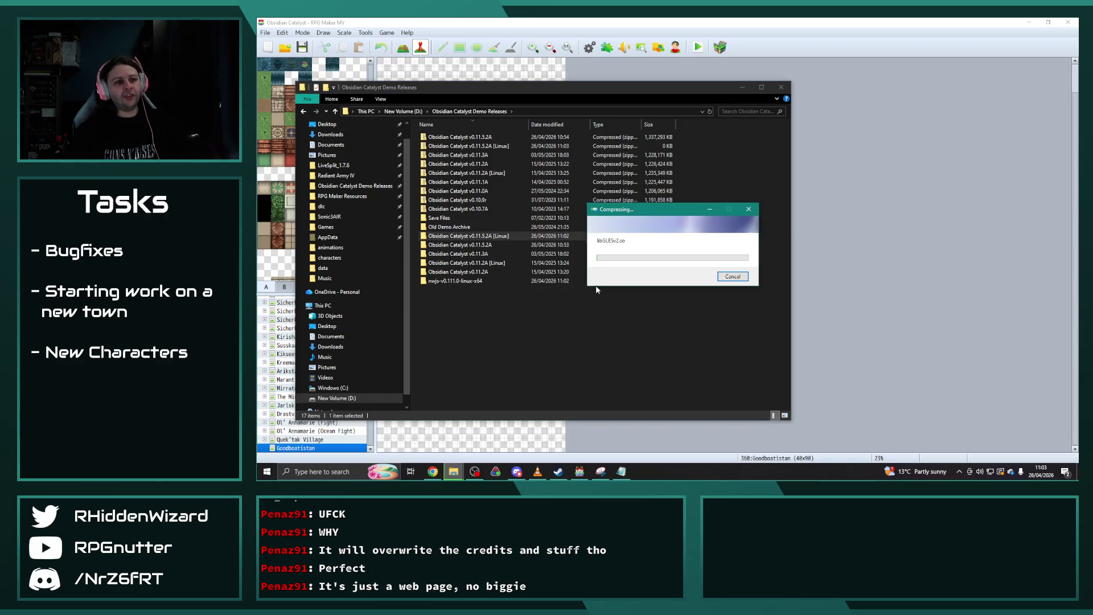
click(541, 33)
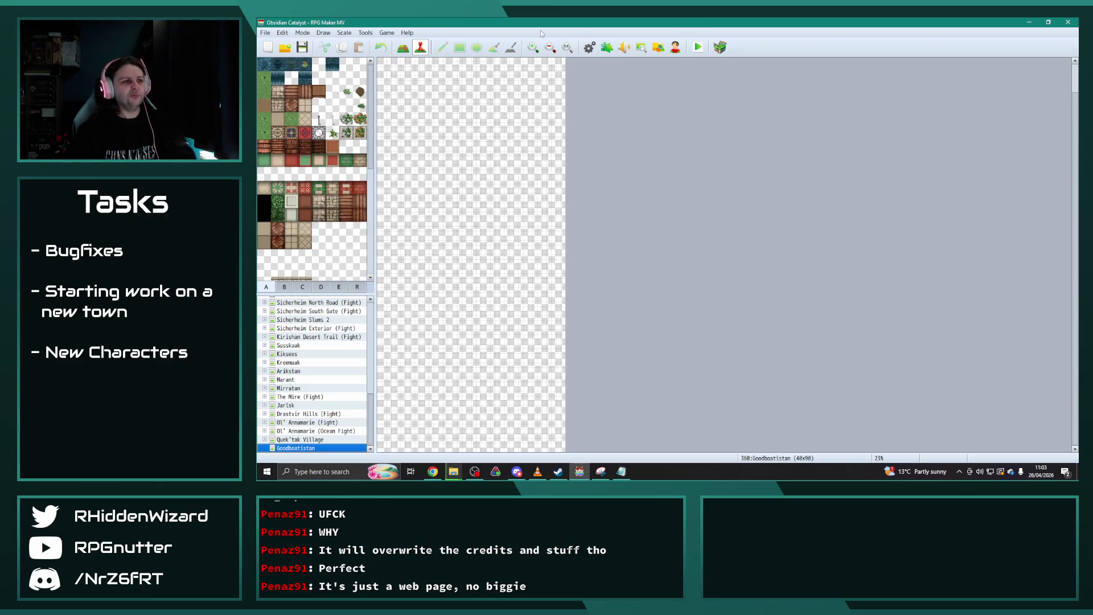
Deploy an Android / iOS build with image files encryption to D:\Obsidian Catalyst Demo Releases.
click(265, 33)
click(290, 86)
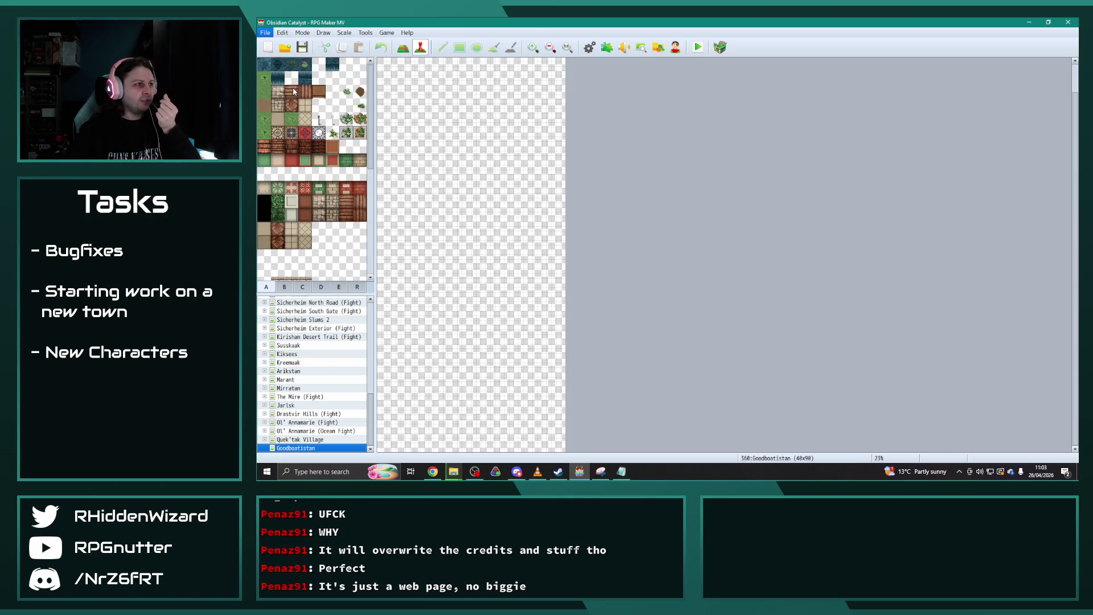
click(704, 197)
click(678, 225)
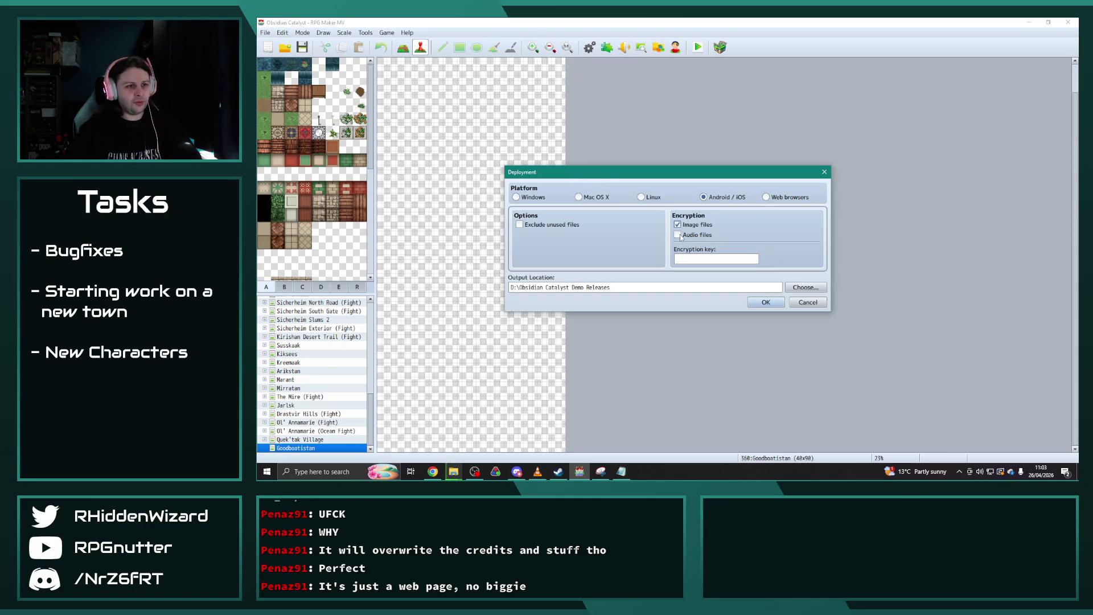
key(Escape)
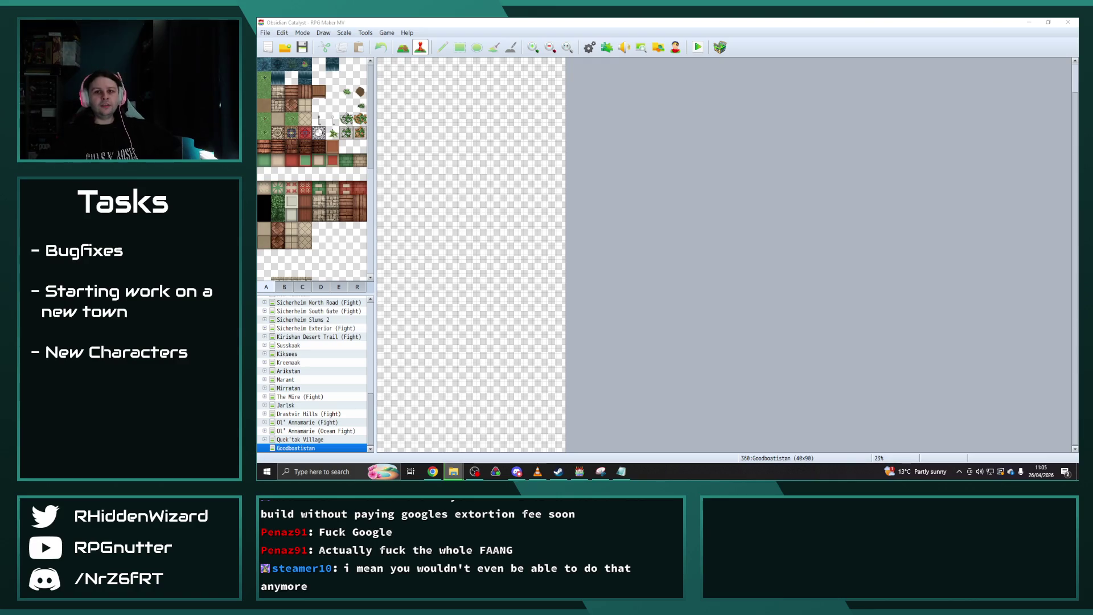
click(537, 471)
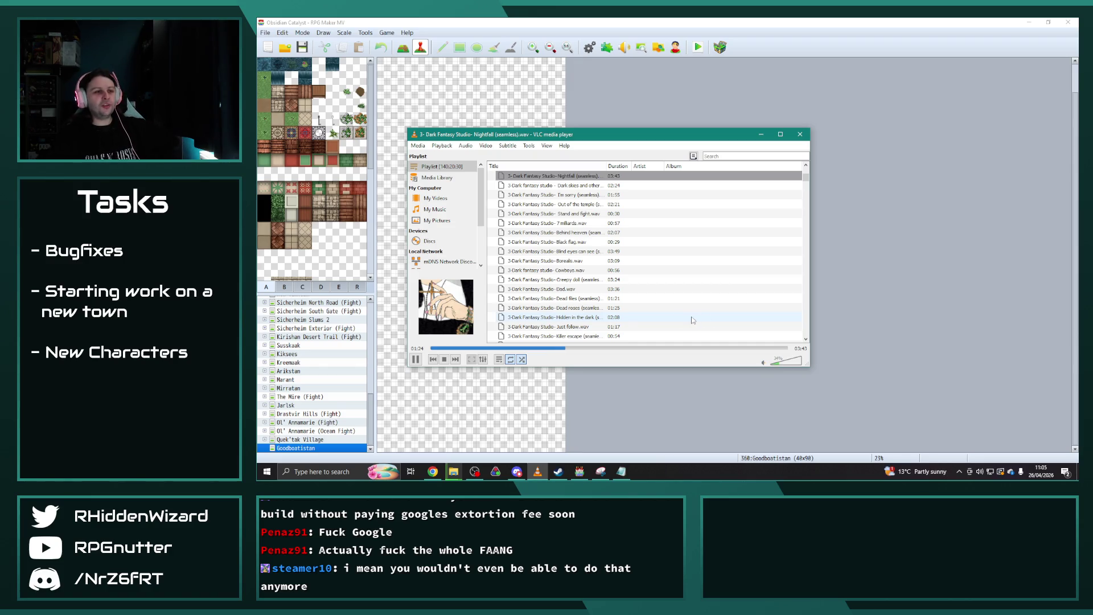
Move the VLC playlist window toward the upper right, clear of the map editor.
mouse_move(601, 134)
mouse_down()
mouse_move(735, 120)
mouse_move(797, 89)
mouse_up()
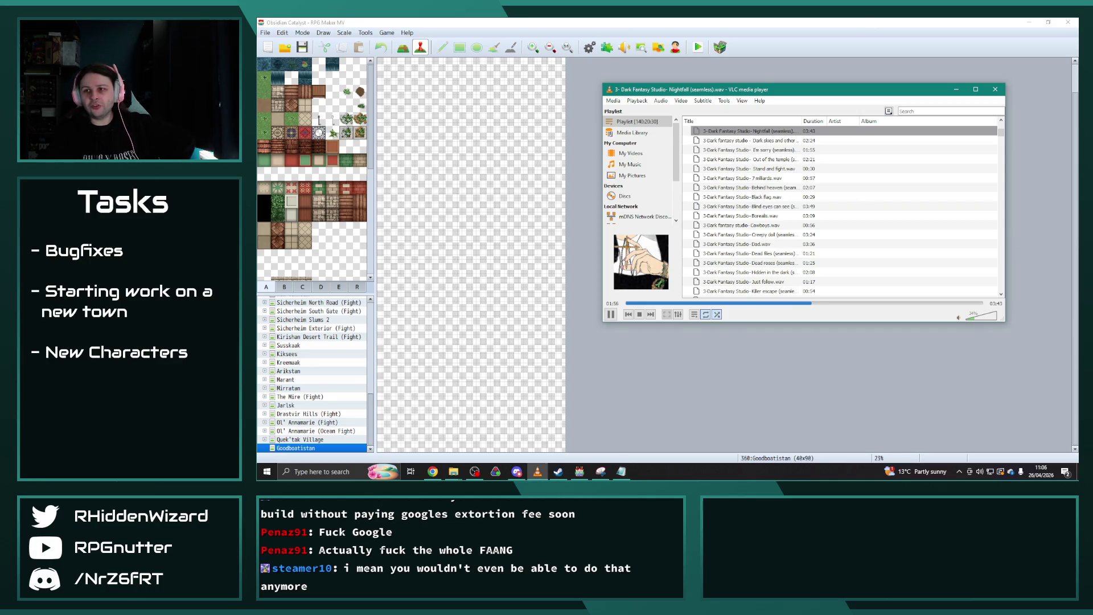
Show the Demo Releases folder, then position Discord's #demo channel window over the file list.
click(453, 471)
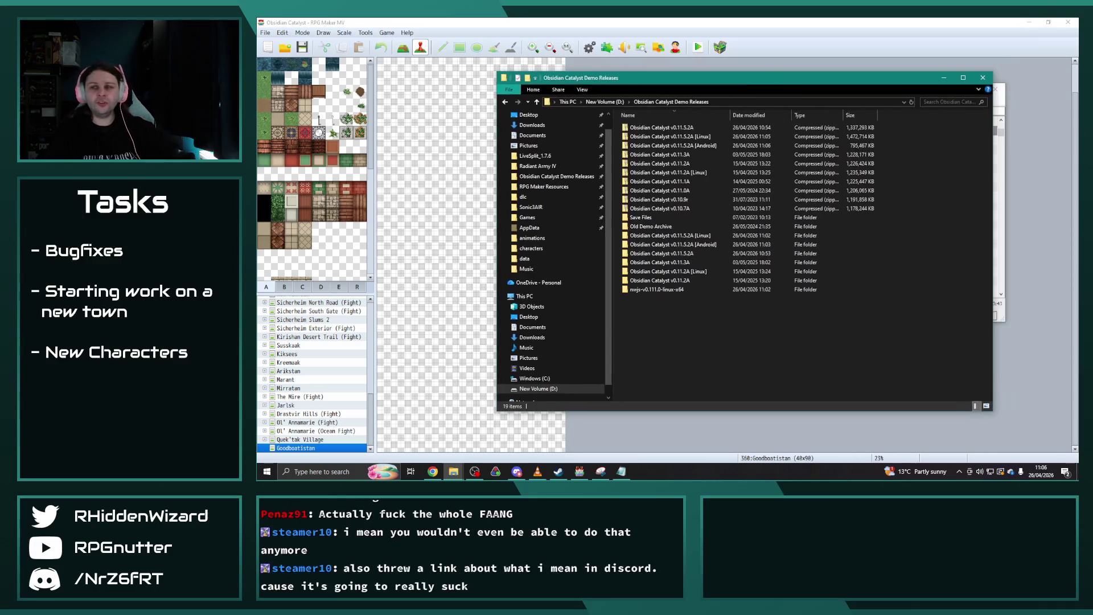
key(alt+Tab)
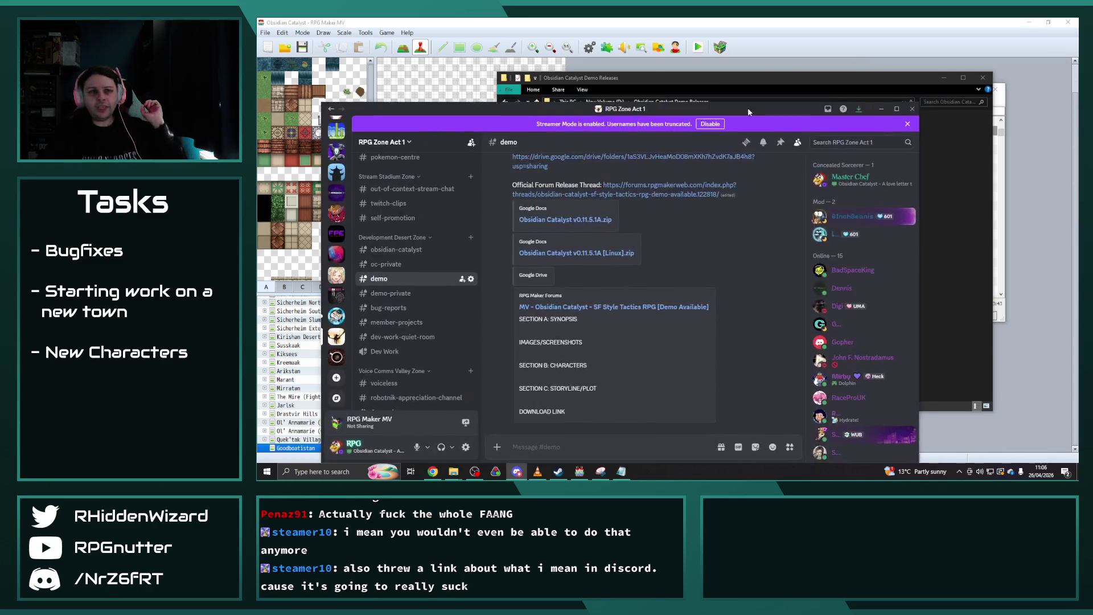
drag(747, 108, 815, 72)
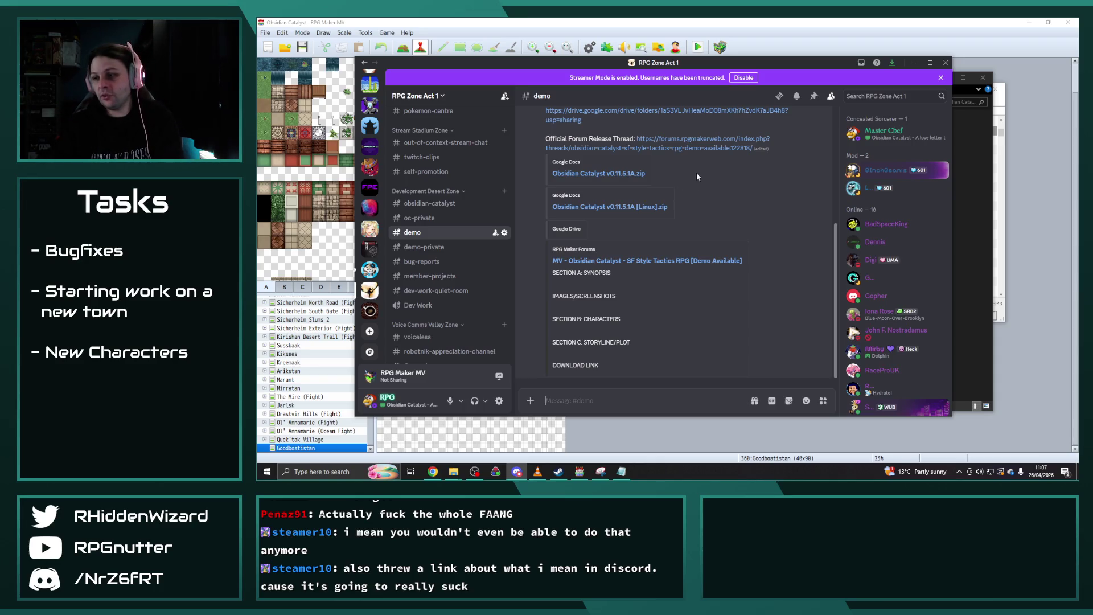
Leave Discord and return to RPG Maker MV's Goodboatistan map.
key(alt+Tab)
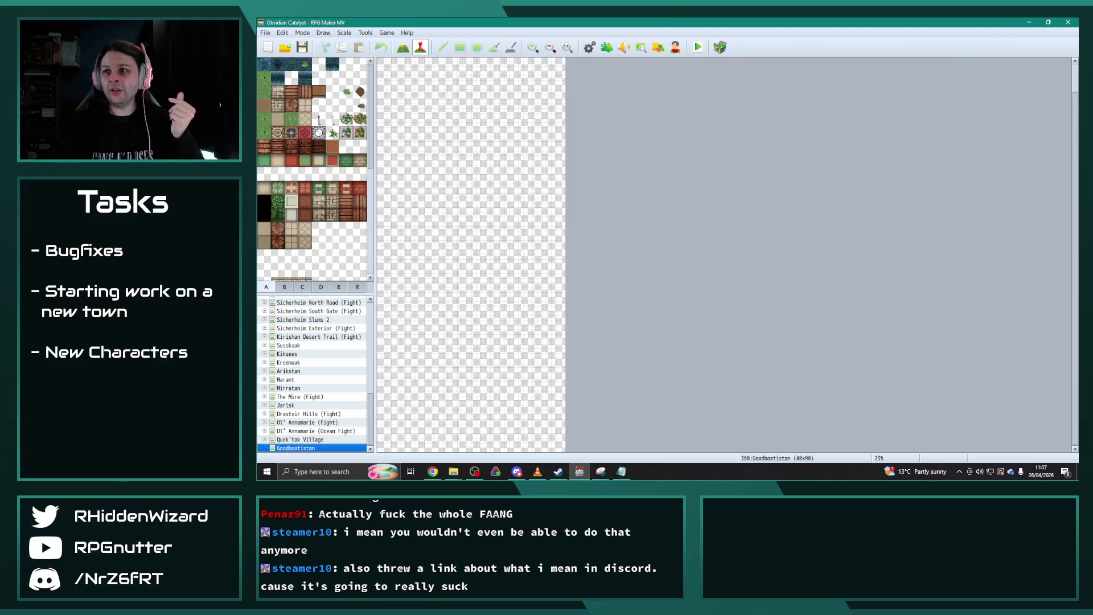
key(alt+Tab)
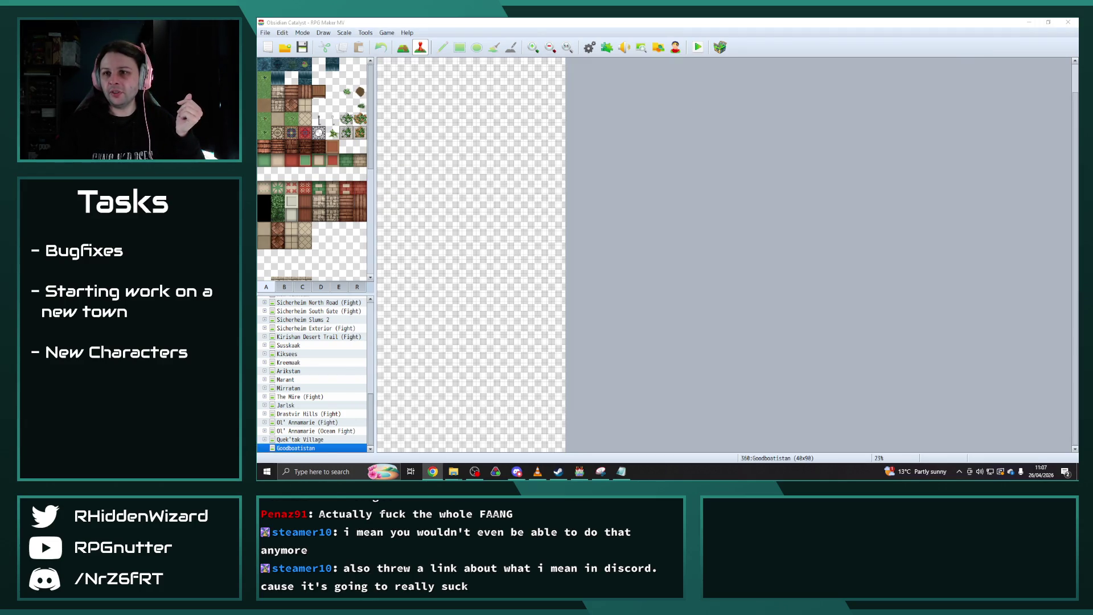